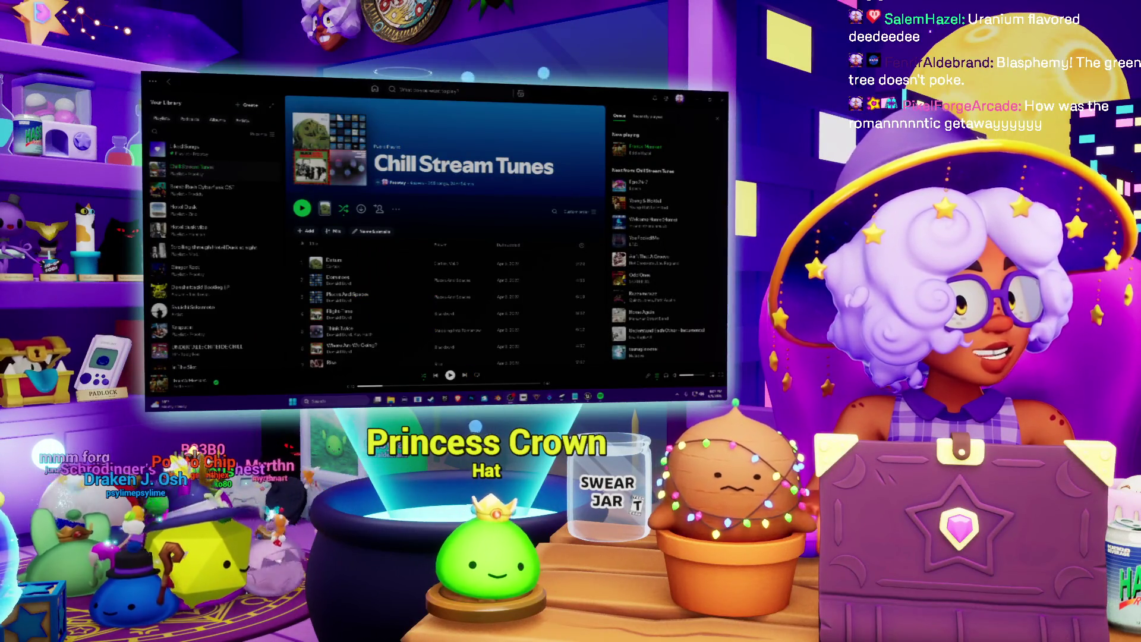
Resume the Chill Stream Tunes playlist in Spotify and show the launcher's installed engines and projects.
key("space")
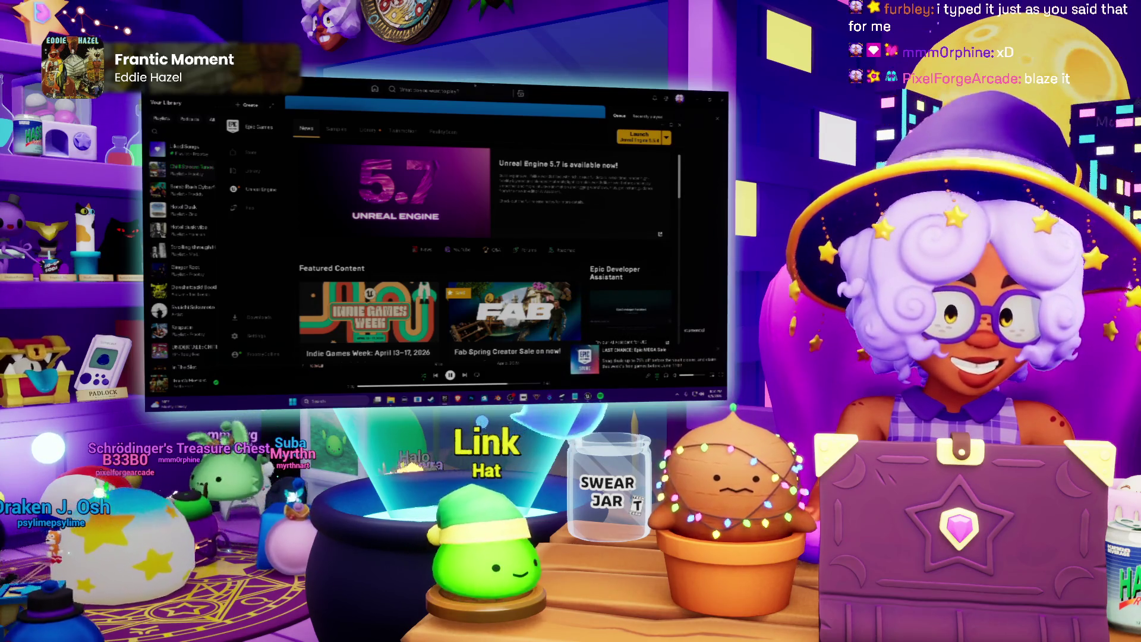
left_click(374, 131)
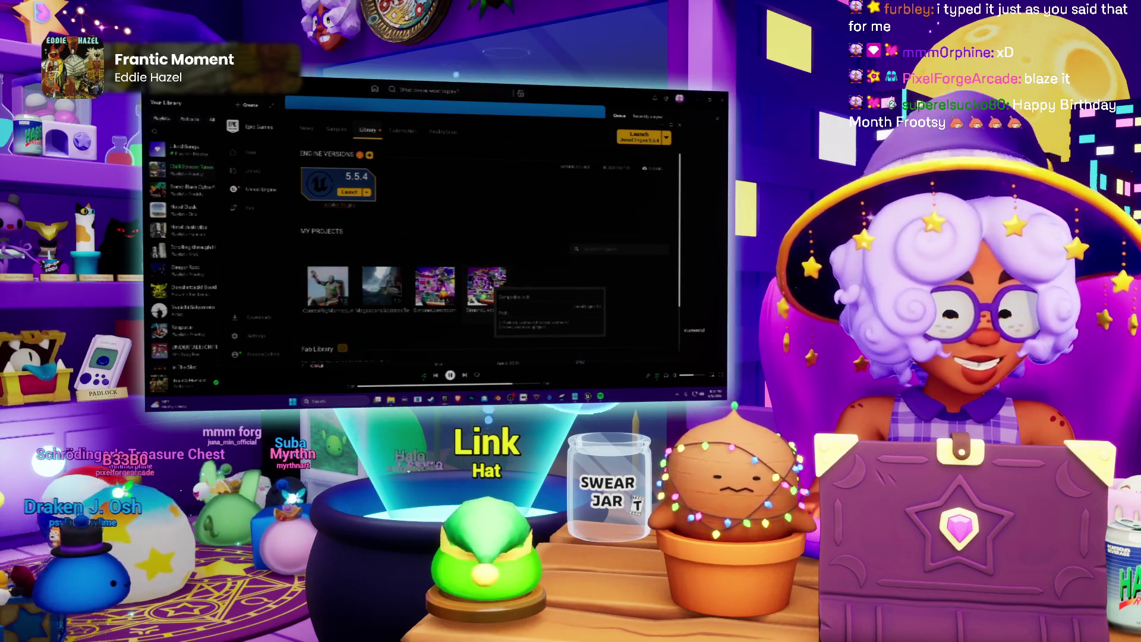
Launch the fourth project under My Projects in Unreal Engine.
double_click(487, 287)
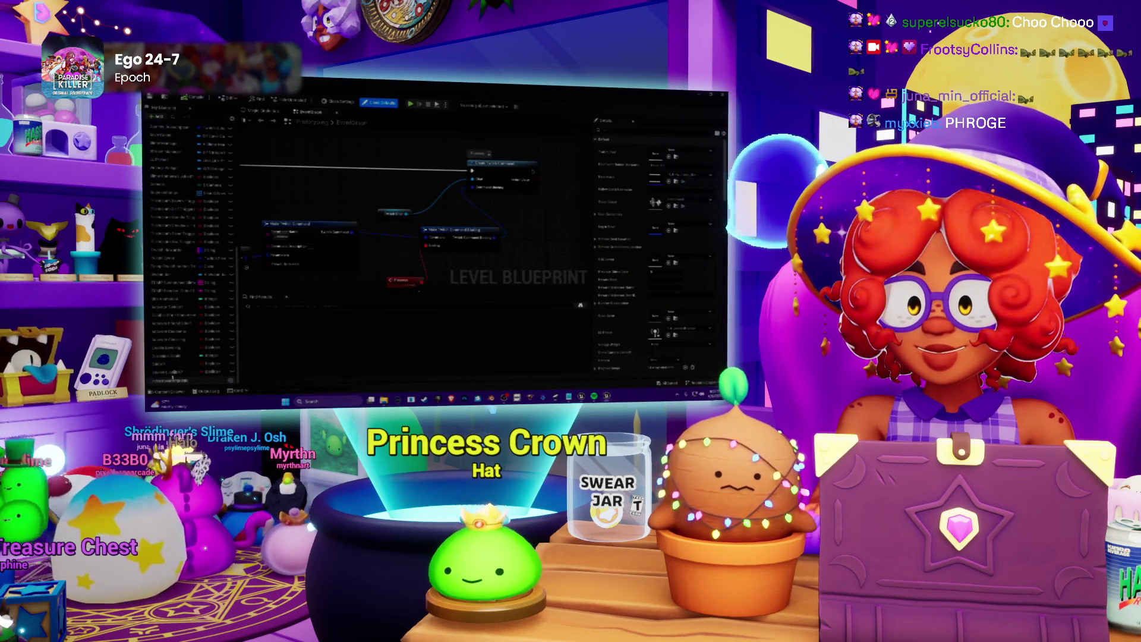
left_click(173, 372)
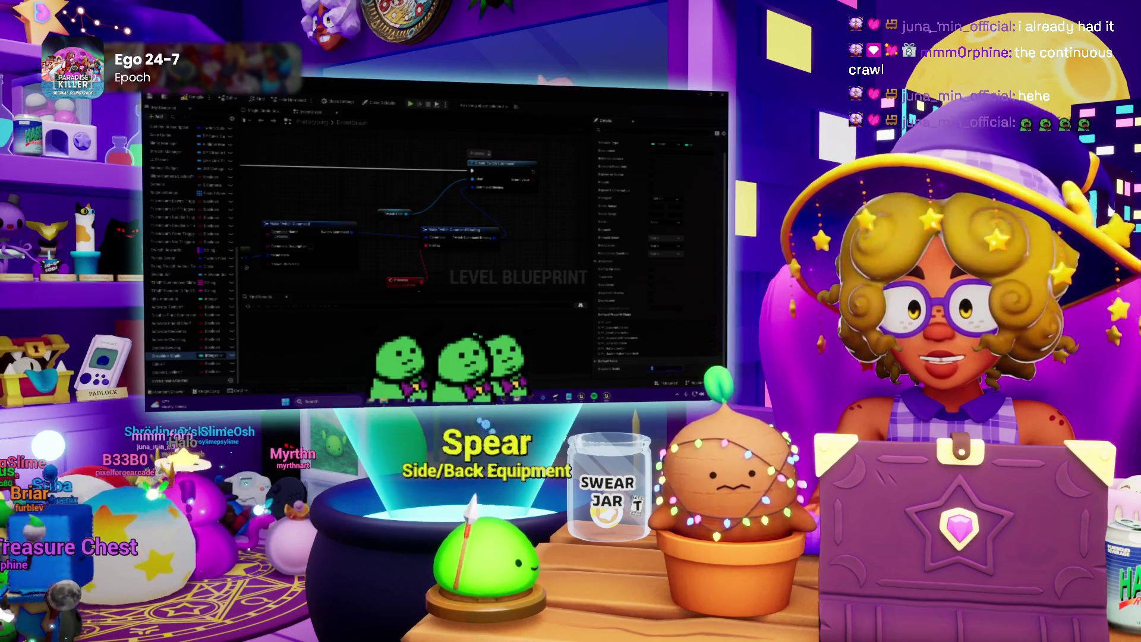
left_click(169, 339)
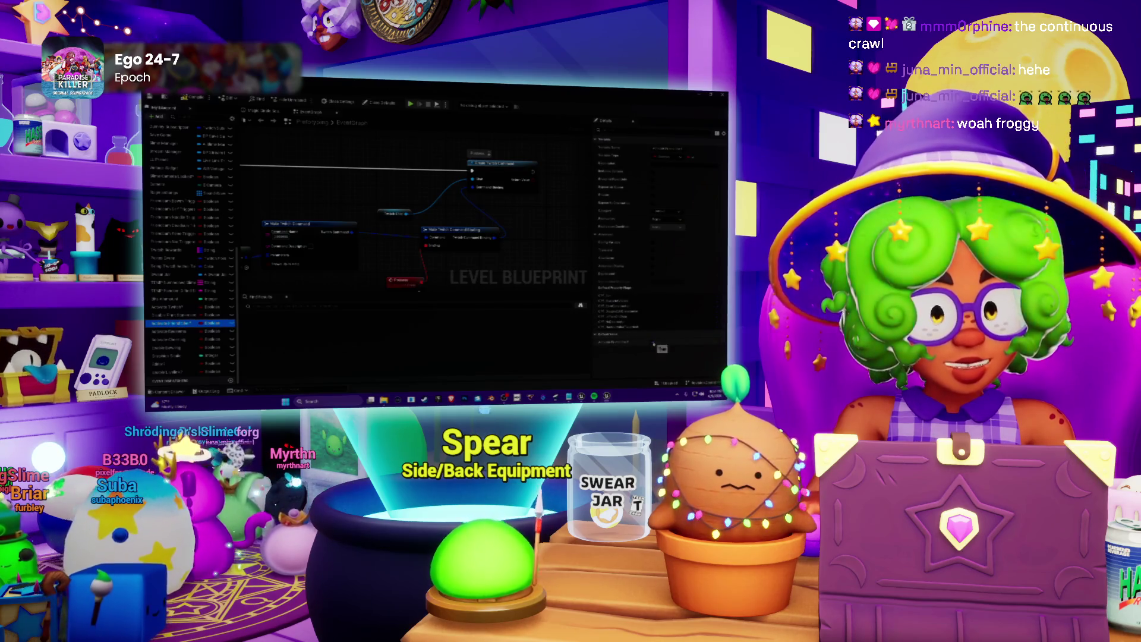
left_click(179, 315)
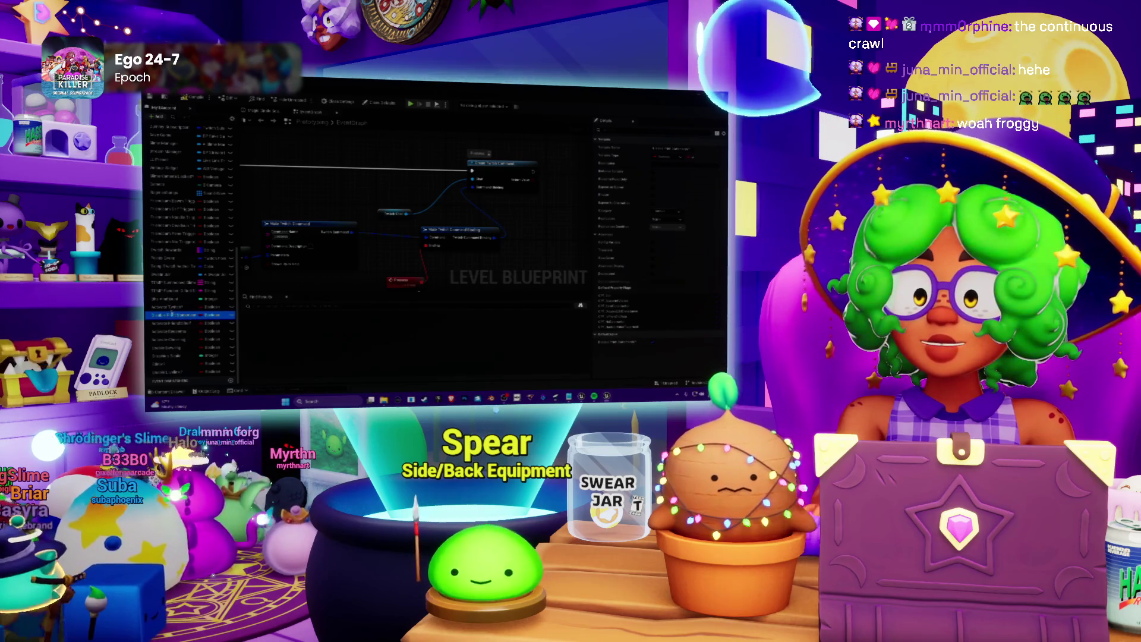
key("Up")
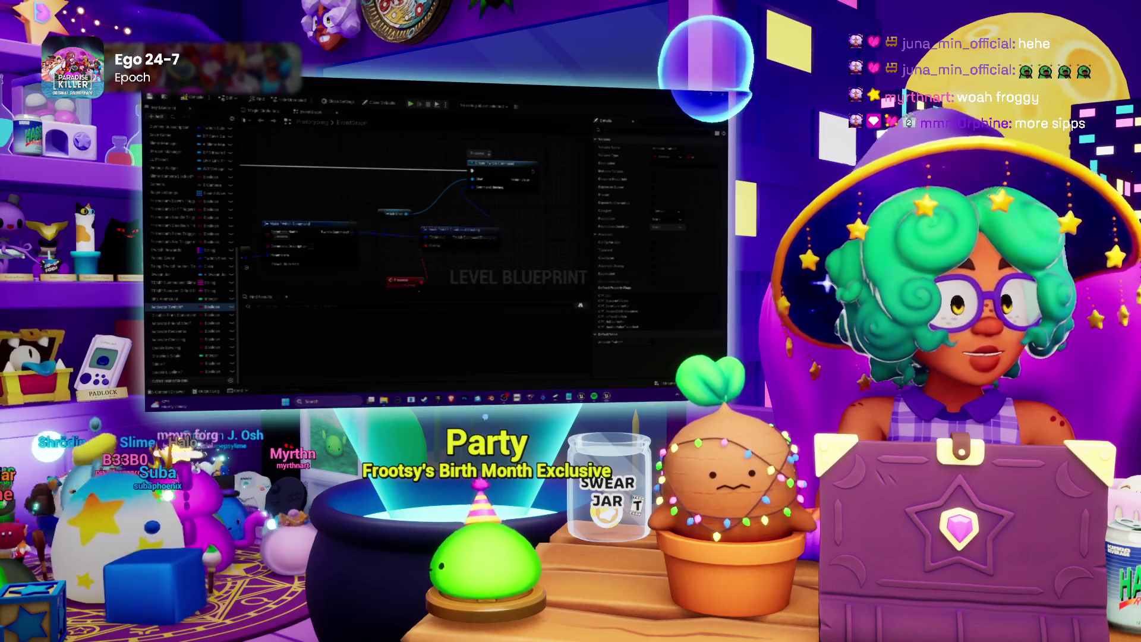
key("alt+Tab")
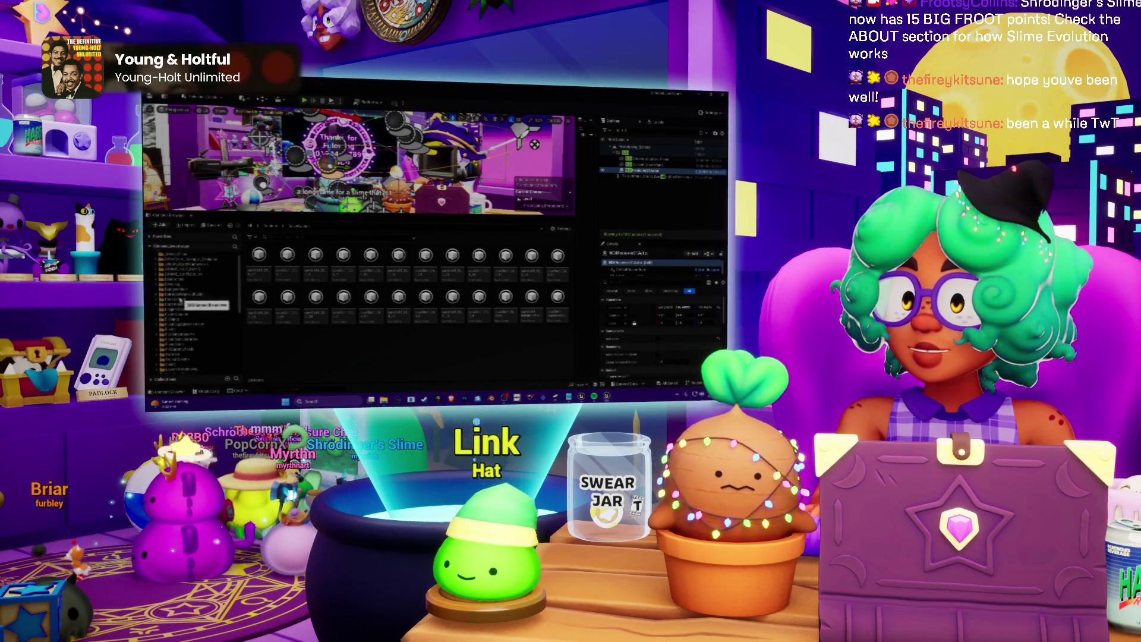
Browse down through the Content Browser folders to the subfolder holding the cube assets.
left_click(180, 299)
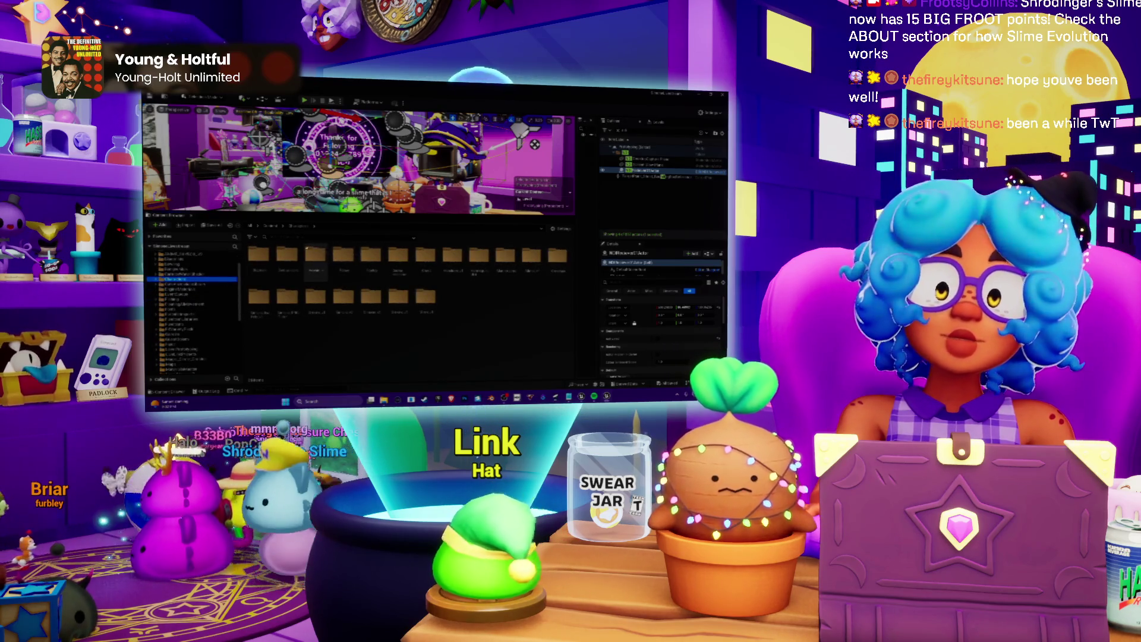
double_click(420, 305)
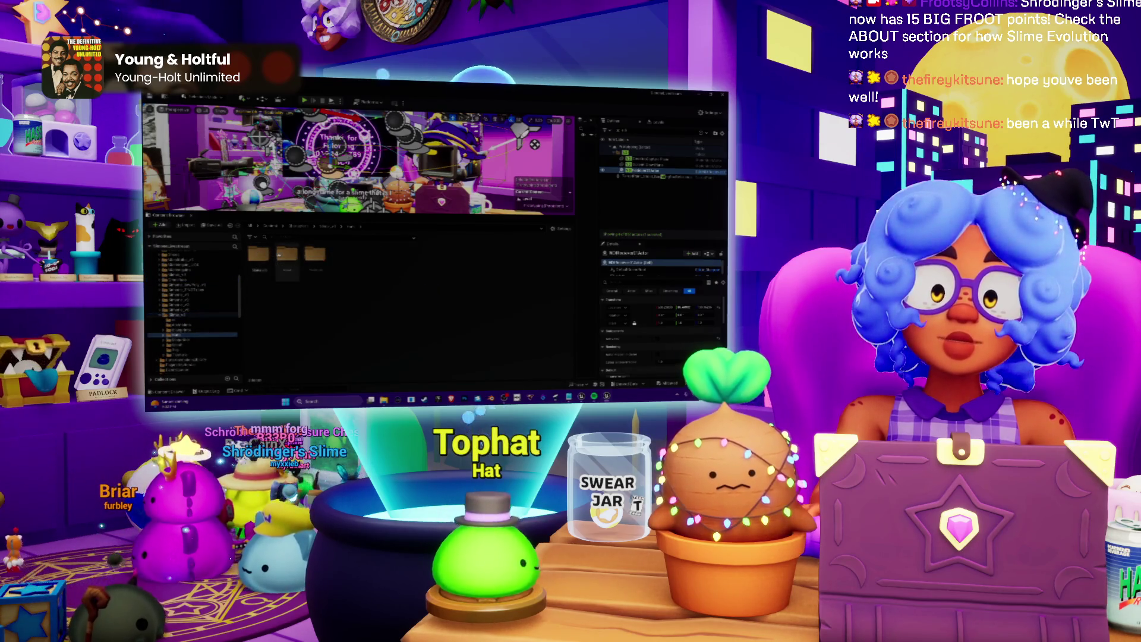
double_click(287, 256)
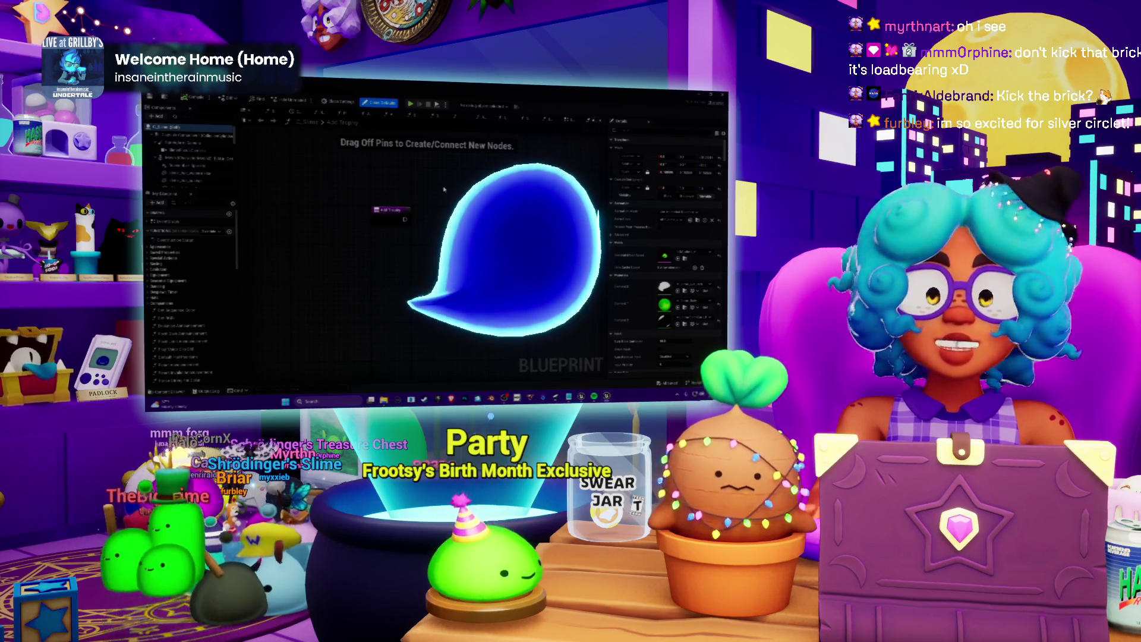
Shift the Add Trophy node right, return to the full graph, and select another level object.
left_click_drag(390, 210, 430, 209)
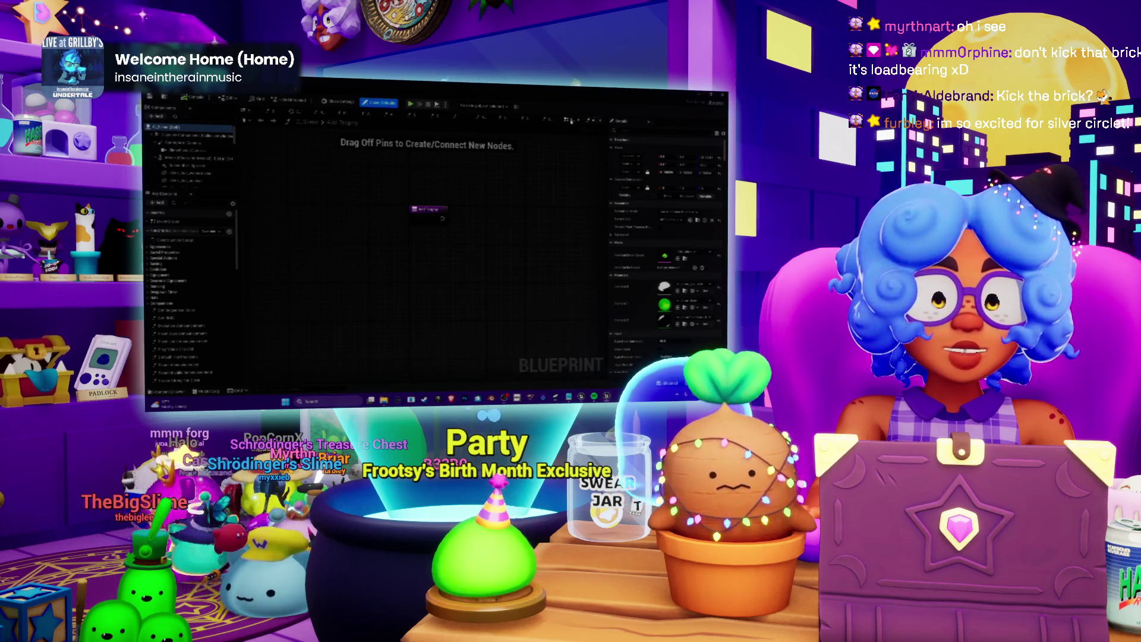
left_click(571, 121)
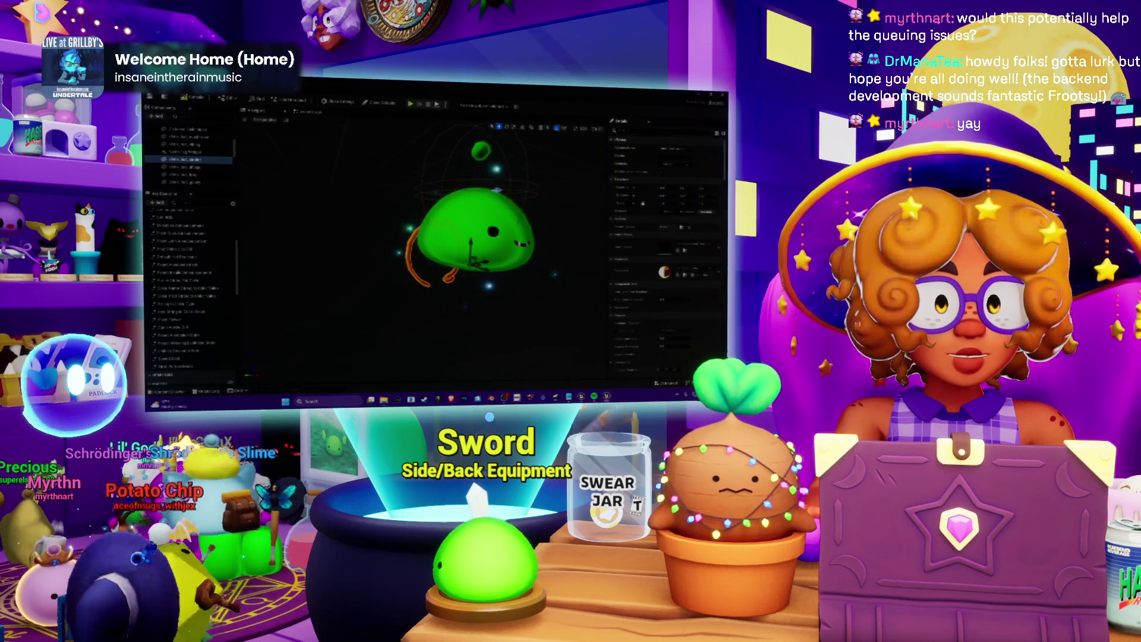
left_click(192, 176)
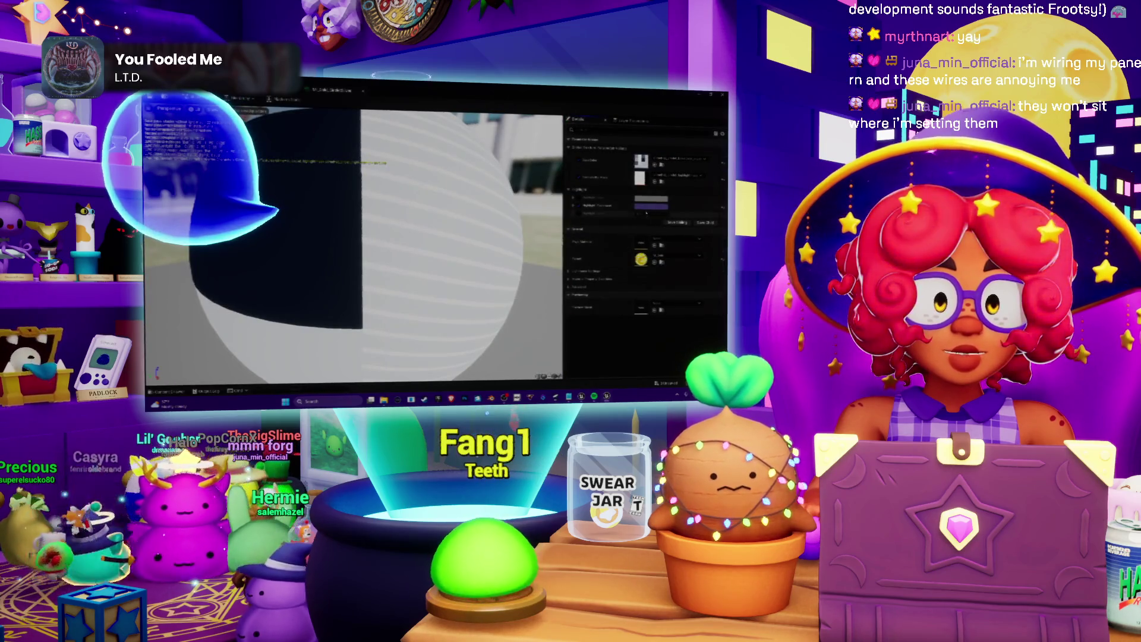
Open the colour picker for the material's colour parameter.
left_click(642, 207)
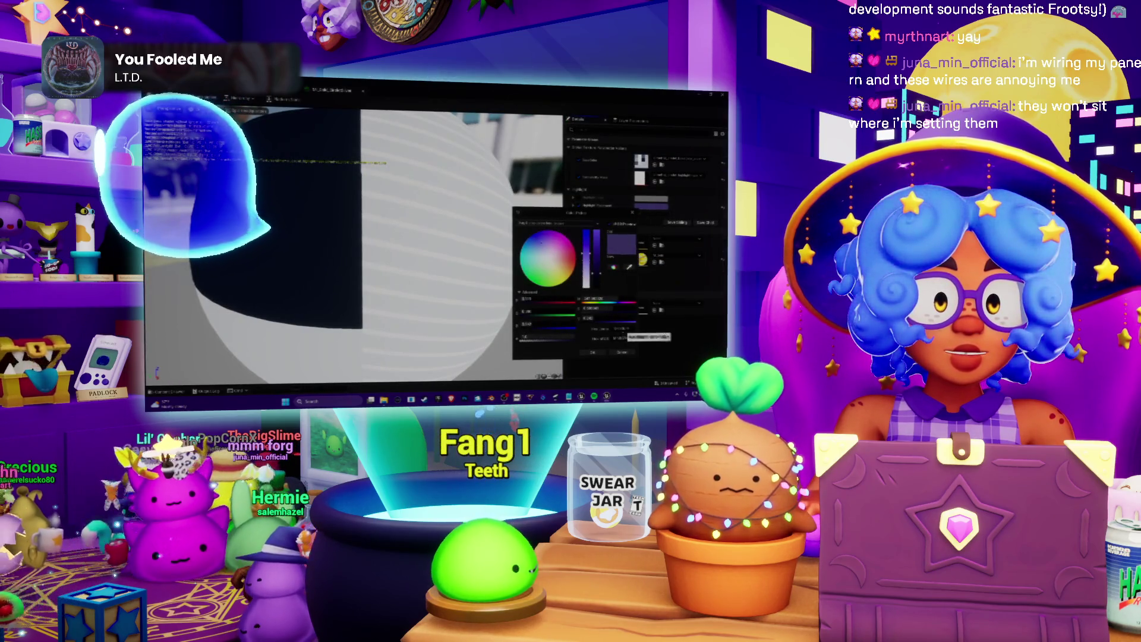
Apply a pasted magenta-purple hex colour to the material and close the material editor.
triple_click(630, 337)
key("ctrl+v")
key("Return")
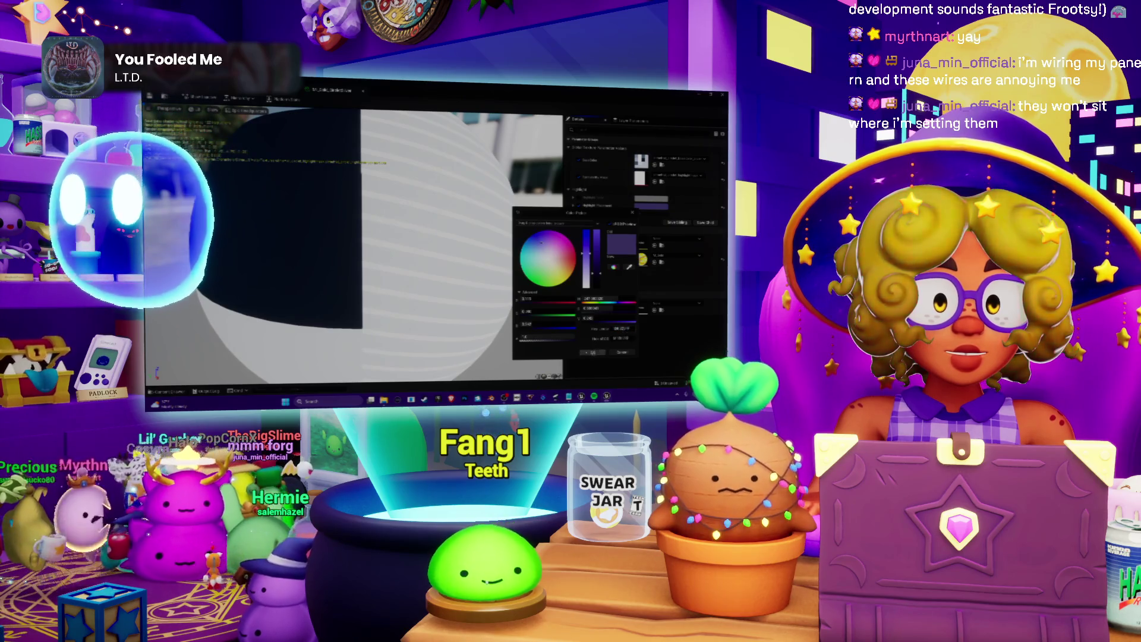
left_click(593, 352)
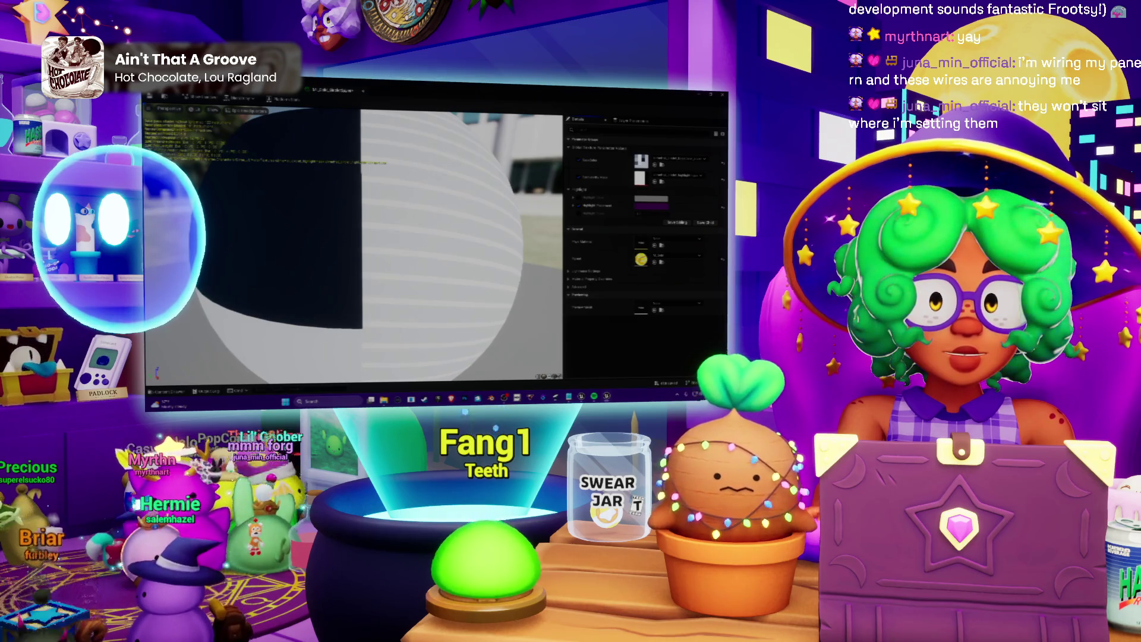
left_click(387, 97)
left_click(512, 243)
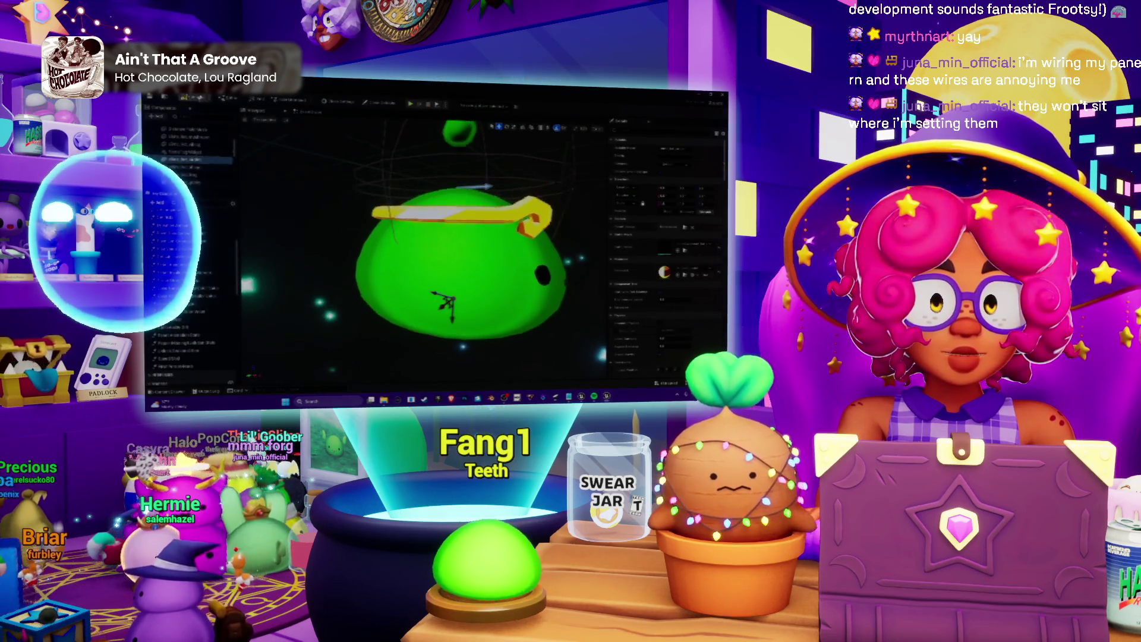
Orbit the view to the slime's face, then confirm importing the hat model.
mouse_move(408, 157)
left_mouse_down()
mouse_move(350, 148)
mouse_move(342, 166)
mouse_move(339, 148)
mouse_move(318, 158)
left_mouse_up()
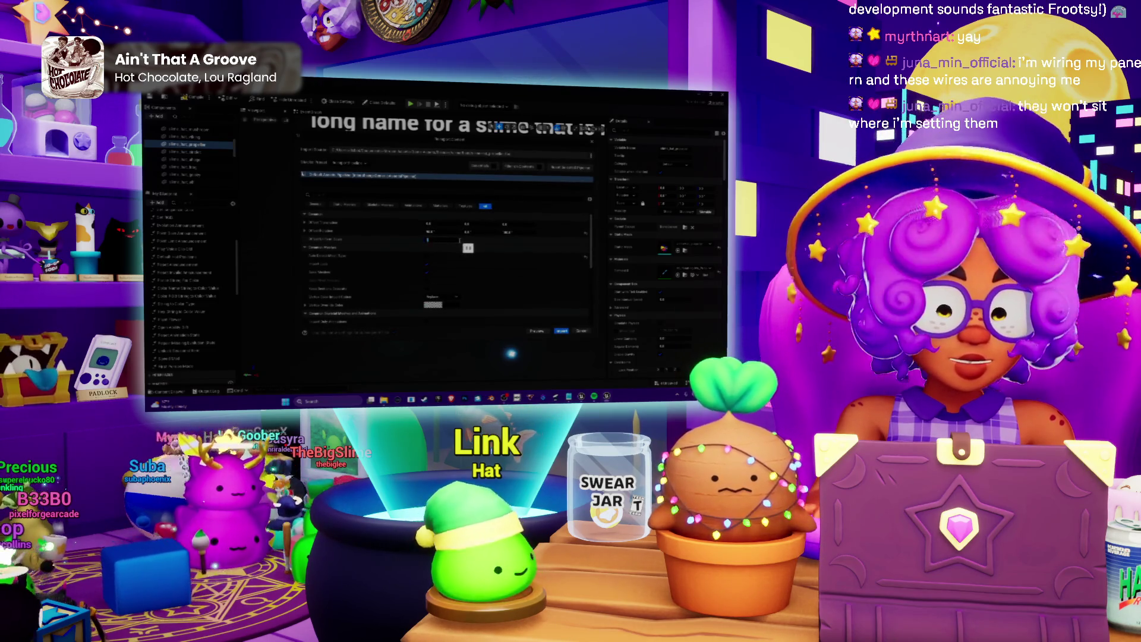
left_click(560, 331)
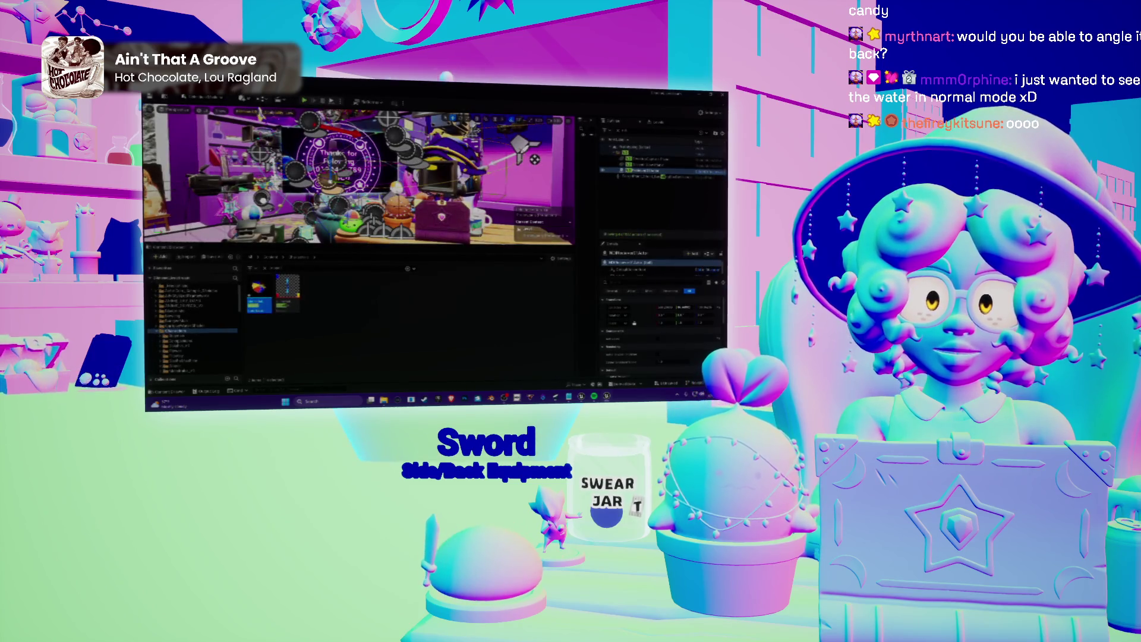
Let the hat model finish importing into the Content Browser.
mouse_move(277, 286)
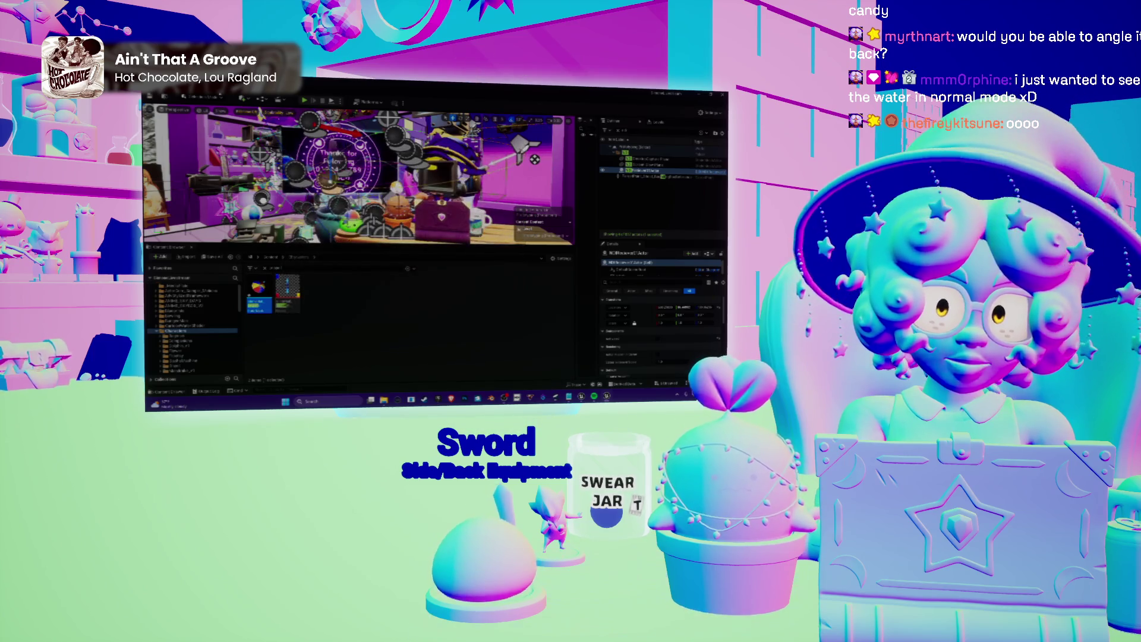
Open the slime character Blueprint, zoom out, and turn the view to see the hat.
double_click(258, 289)
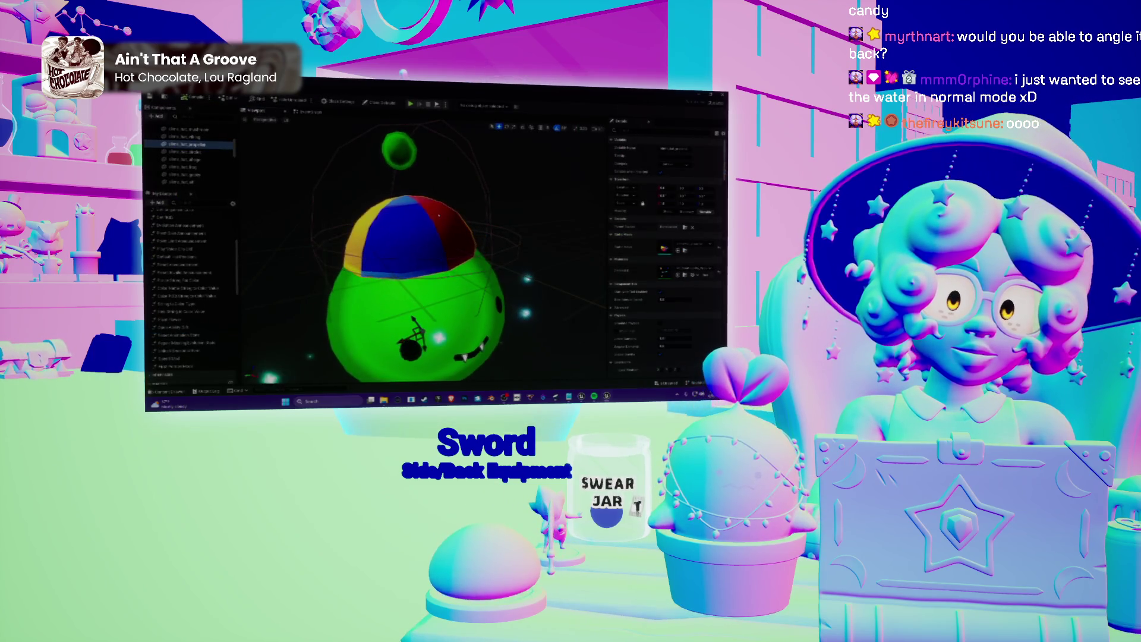
scroll(425, 297, "down", 5)
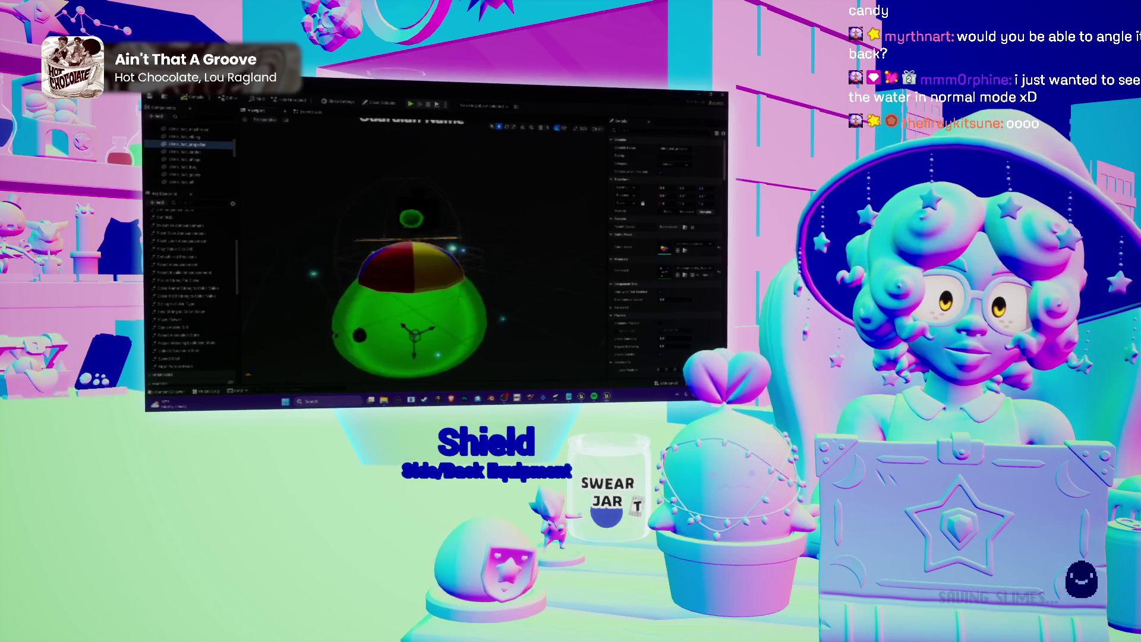
left_click_drag(378, 321, 483, 342)
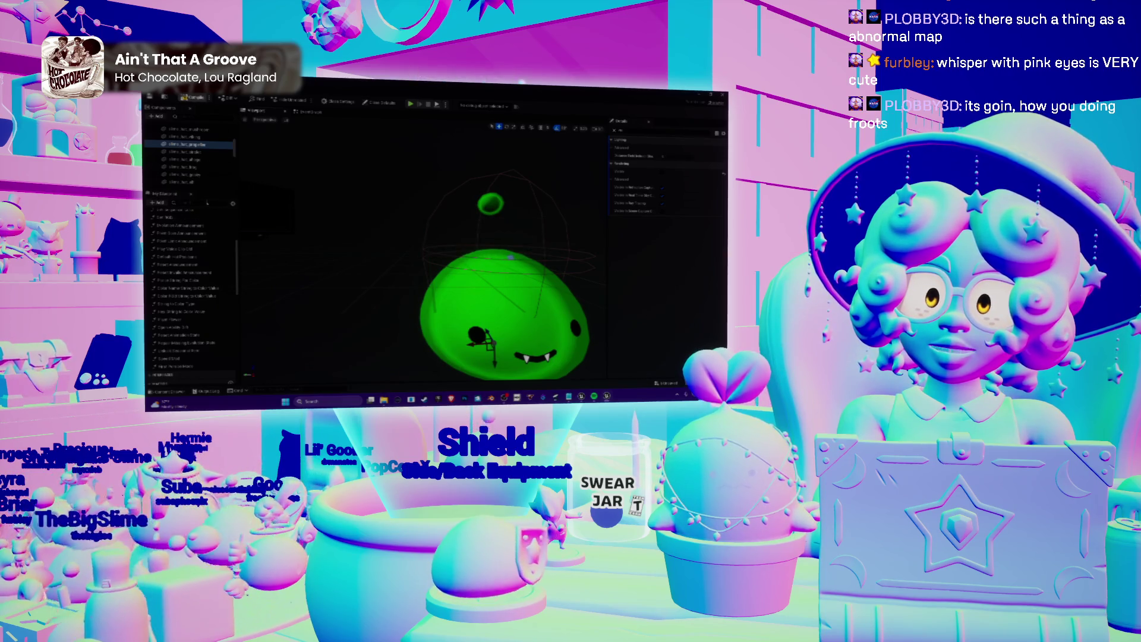
Bring up the slime Blueprint's list of graphs and variables.
left_click(203, 228)
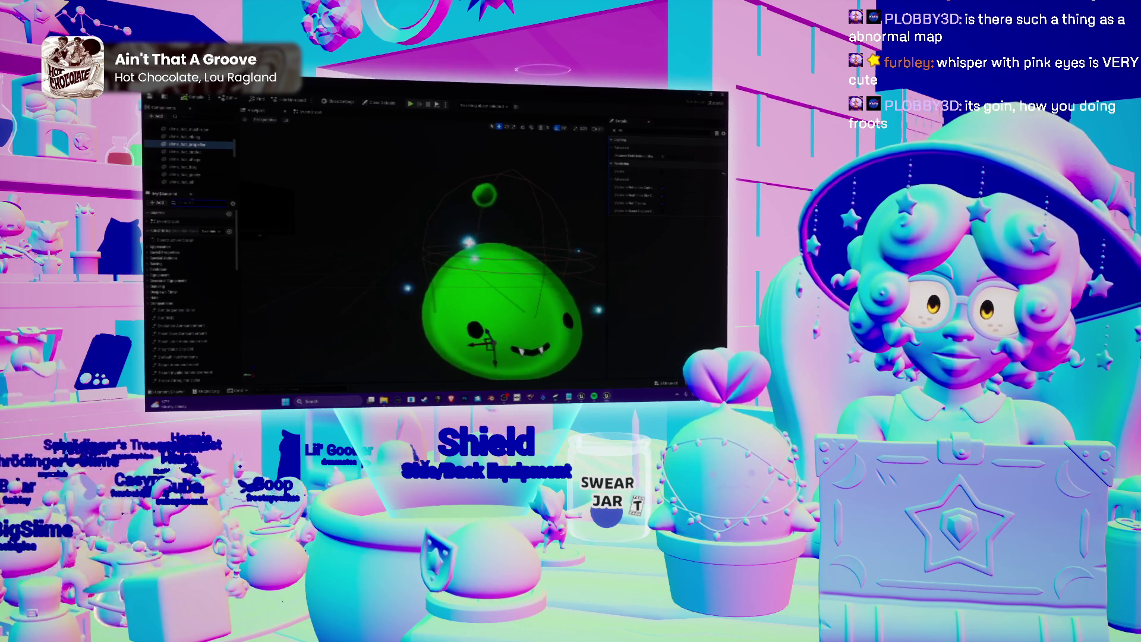
Select EventGraph under Graphs in My Blueprint and open the slime's node graph.
left_click(179, 238)
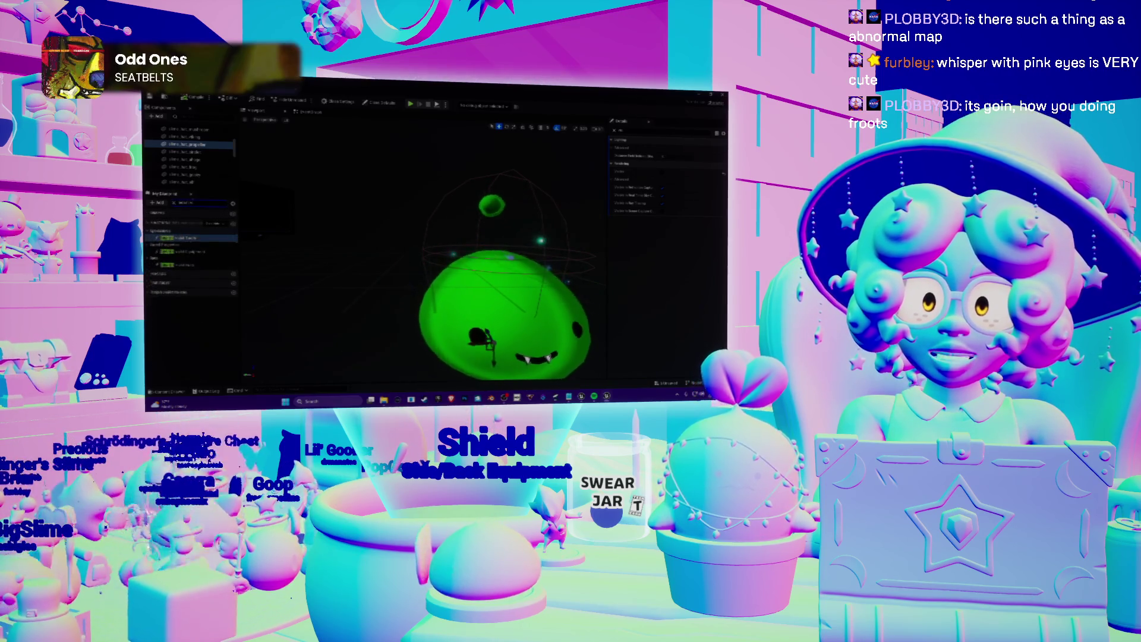
double_click(179, 238)
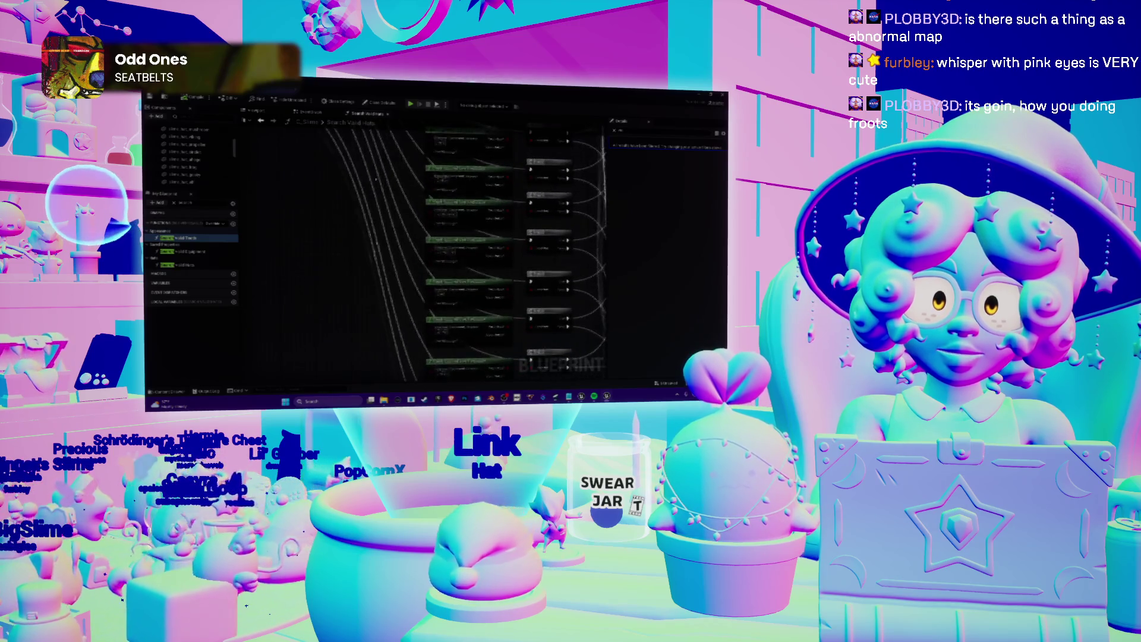
Pan the graph, drag the lower-left node further down, then return to the level editor.
scroll(336, 206, "down", 2)
left_click_drag(356, 238, 452, 214)
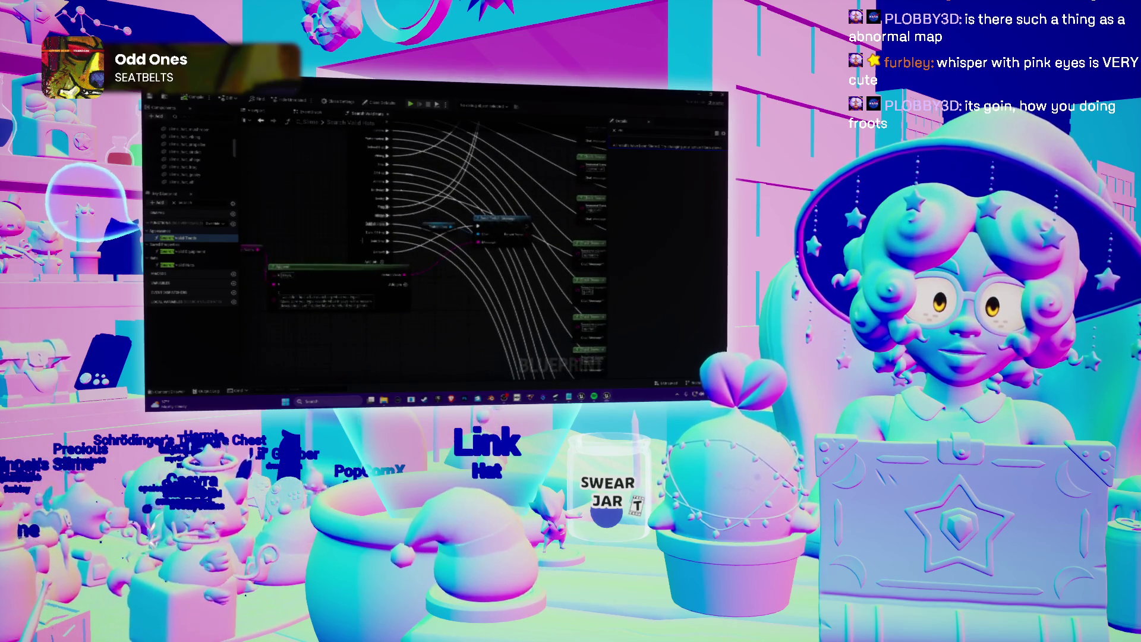
left_click_drag(364, 275, 357, 326)
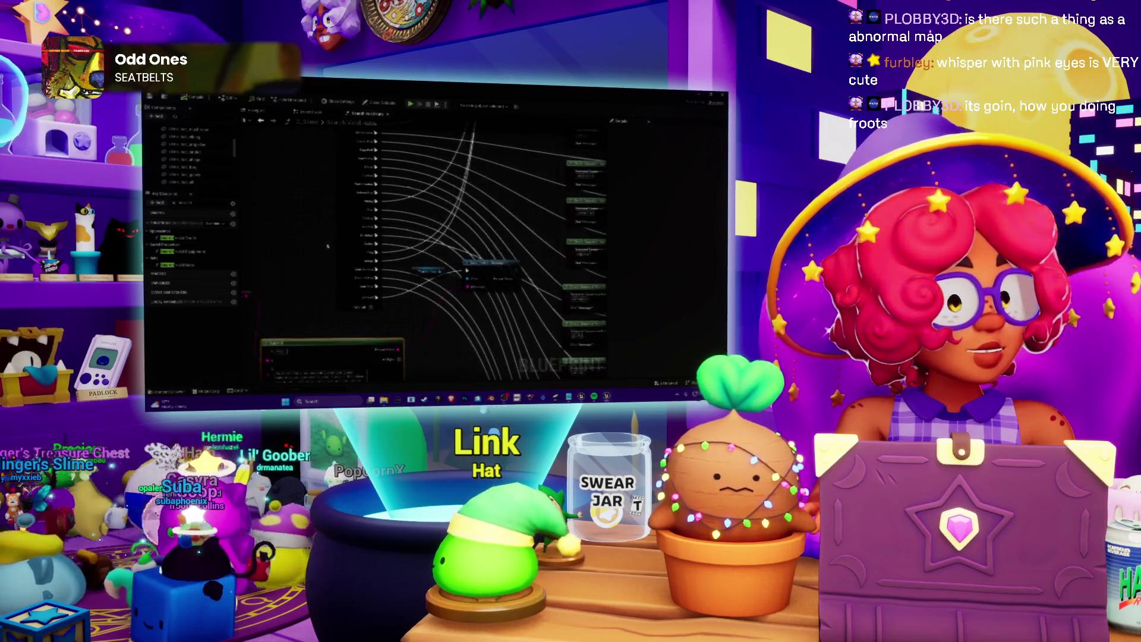
key("alt+Tab")
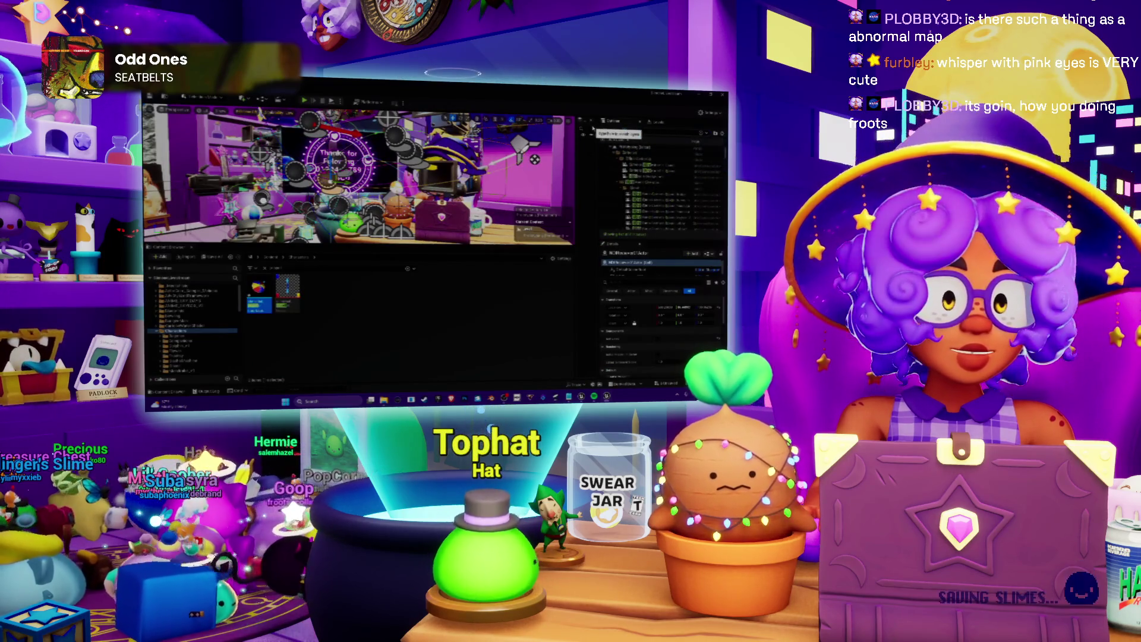
key("alt+Tab")
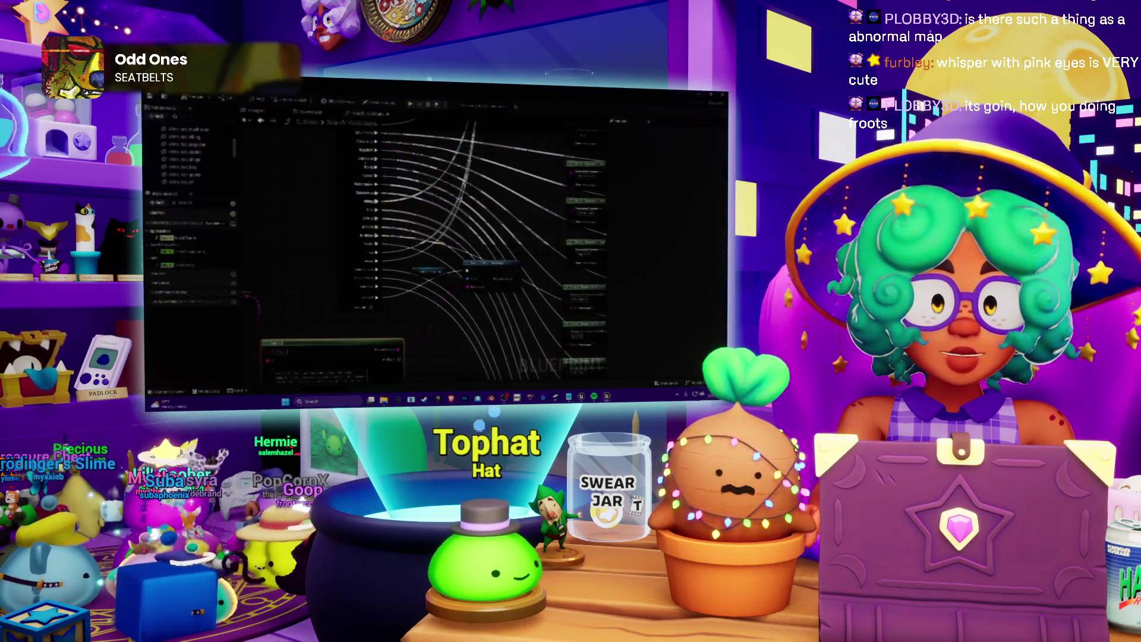
double_click(437, 219)
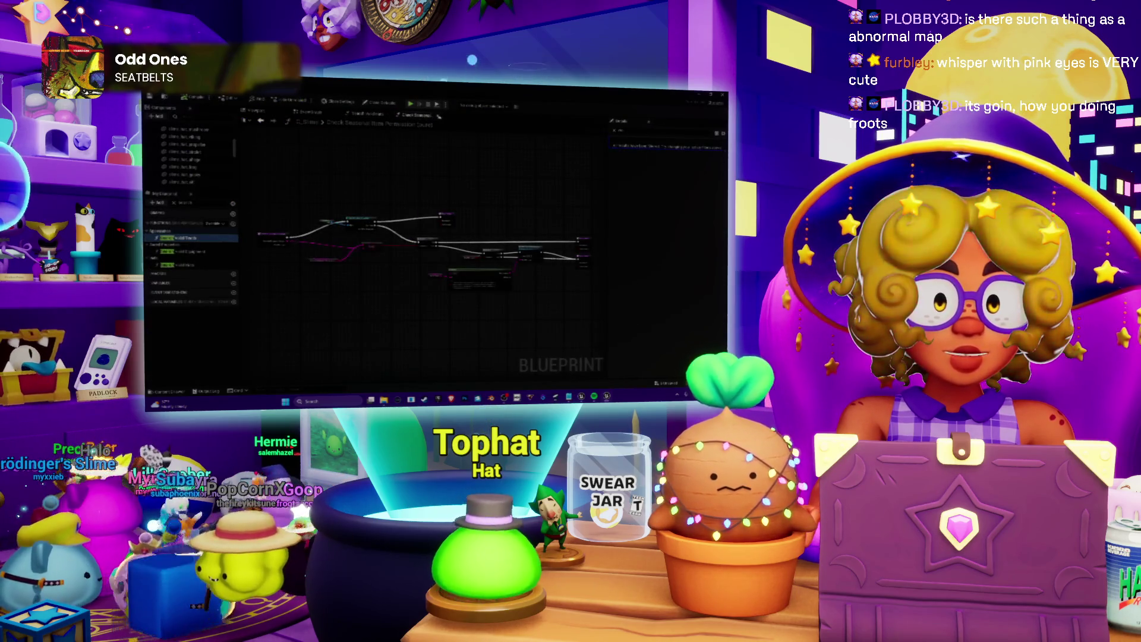
key("alt+Tab")
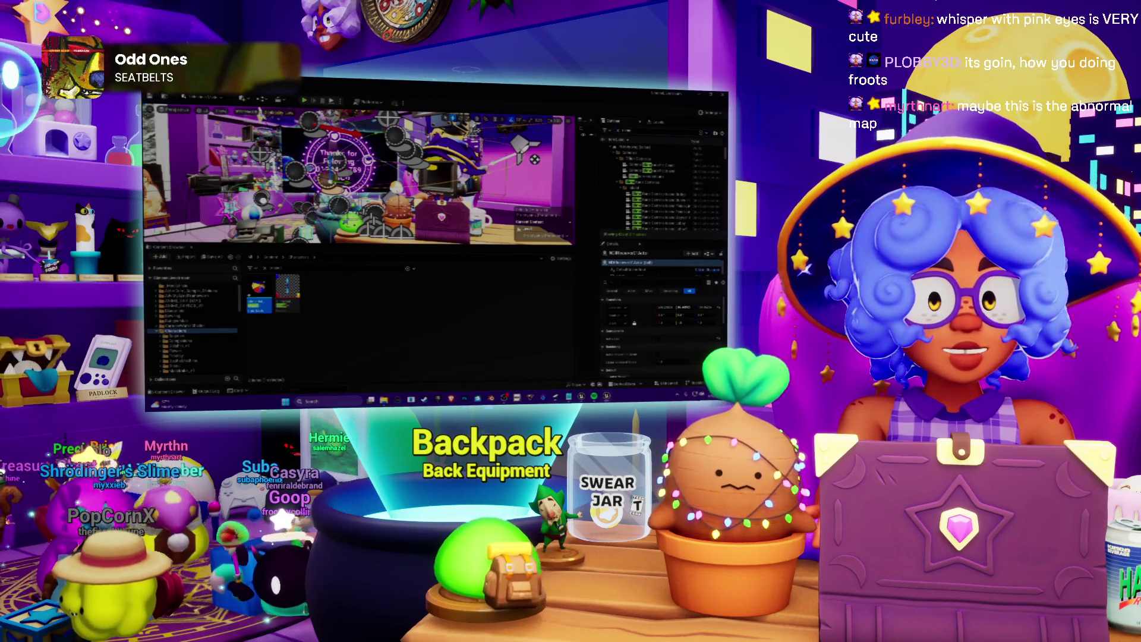
Switch the viewport to Lit shading and open the slime blueprint via Edit blueprint in the Outliner.
left_click(204, 111)
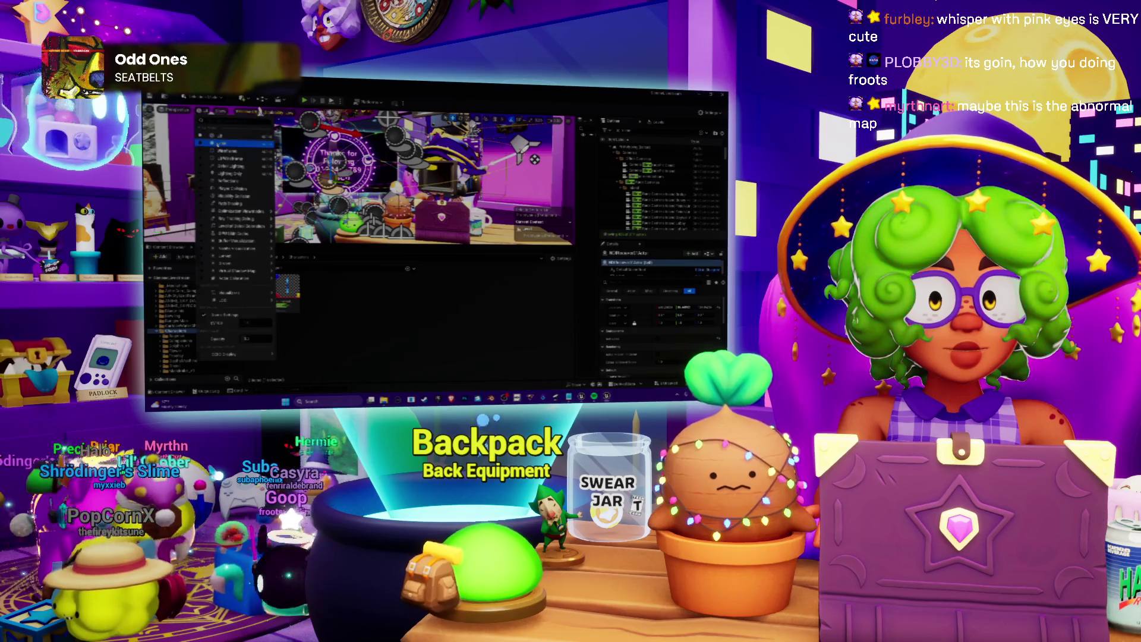
left_click(217, 145)
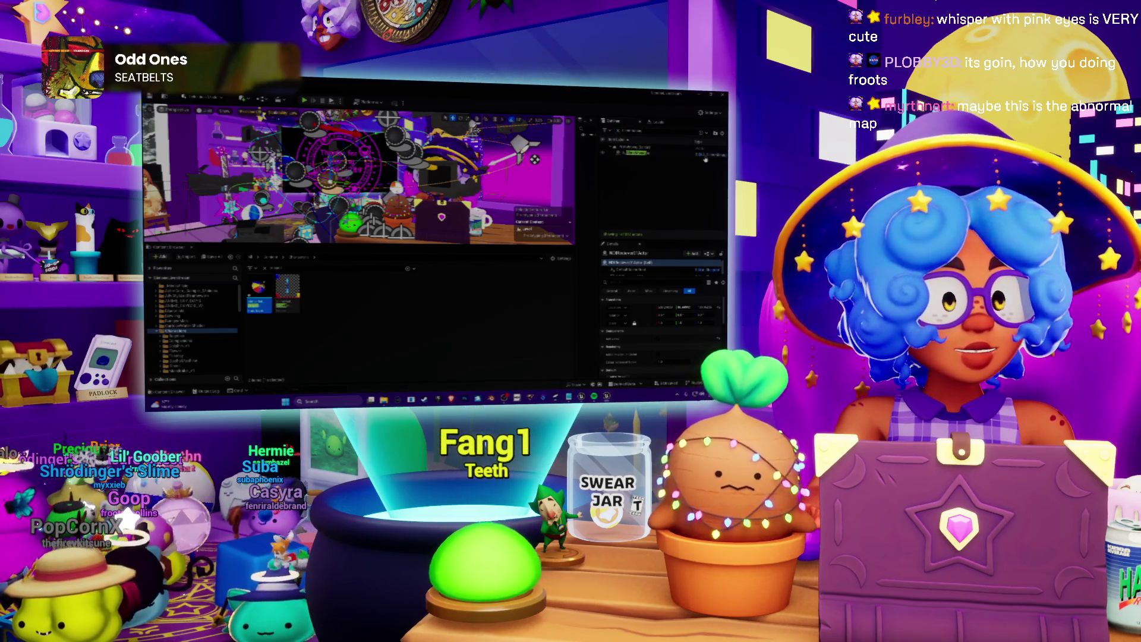
left_click(706, 157)
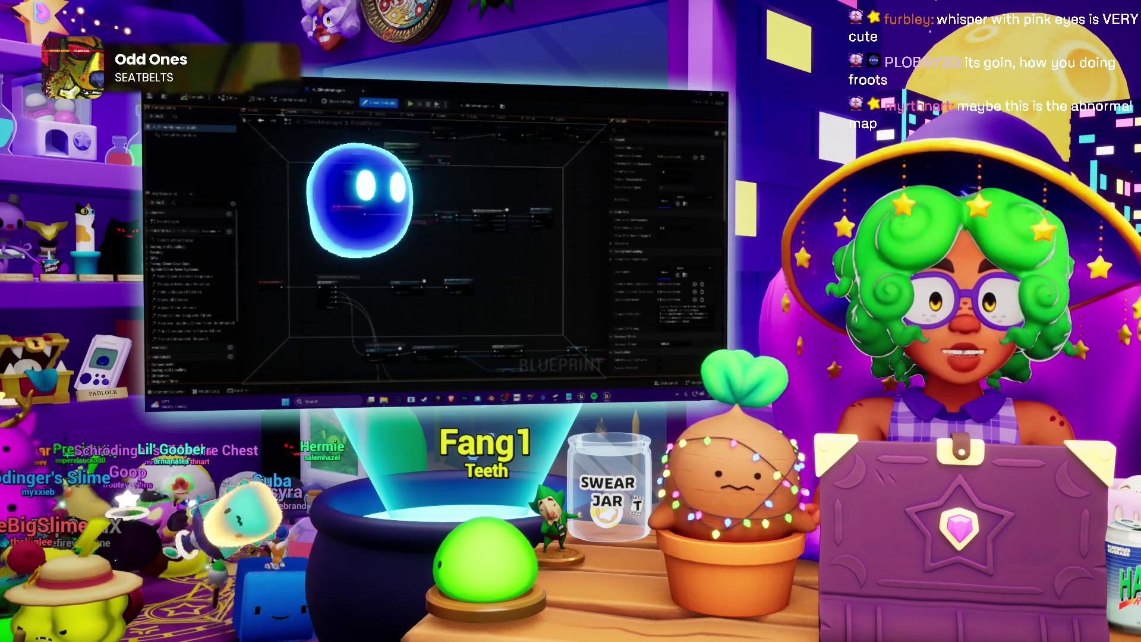
Glance at the graph breadcrumb list without switching, then collapse the Functions category.
left_click(290, 113)
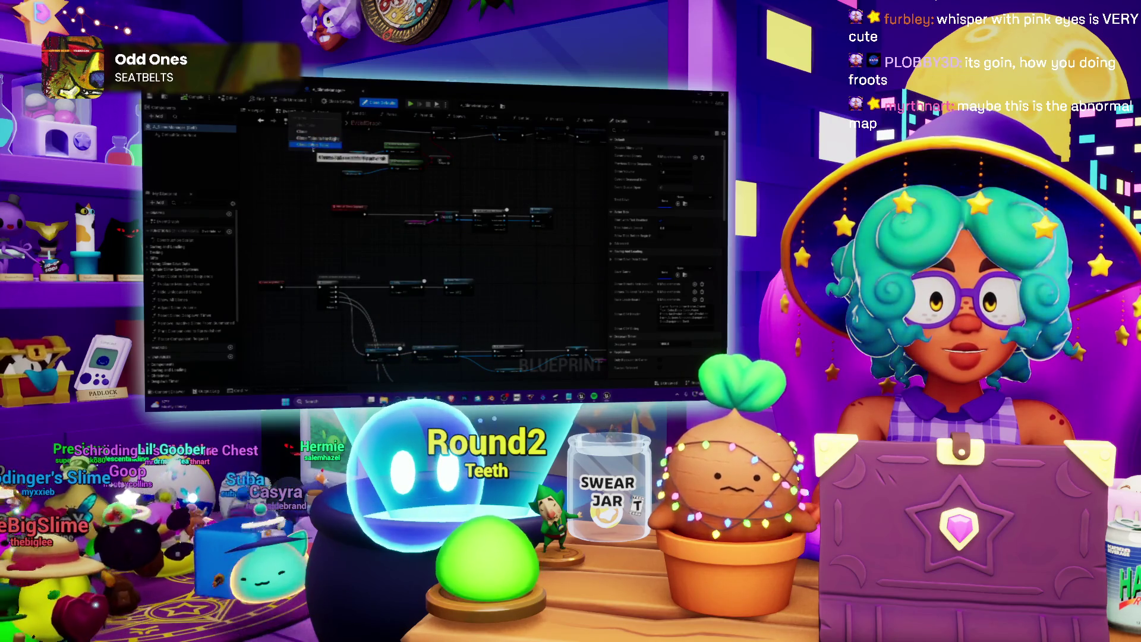
left_click(314, 145)
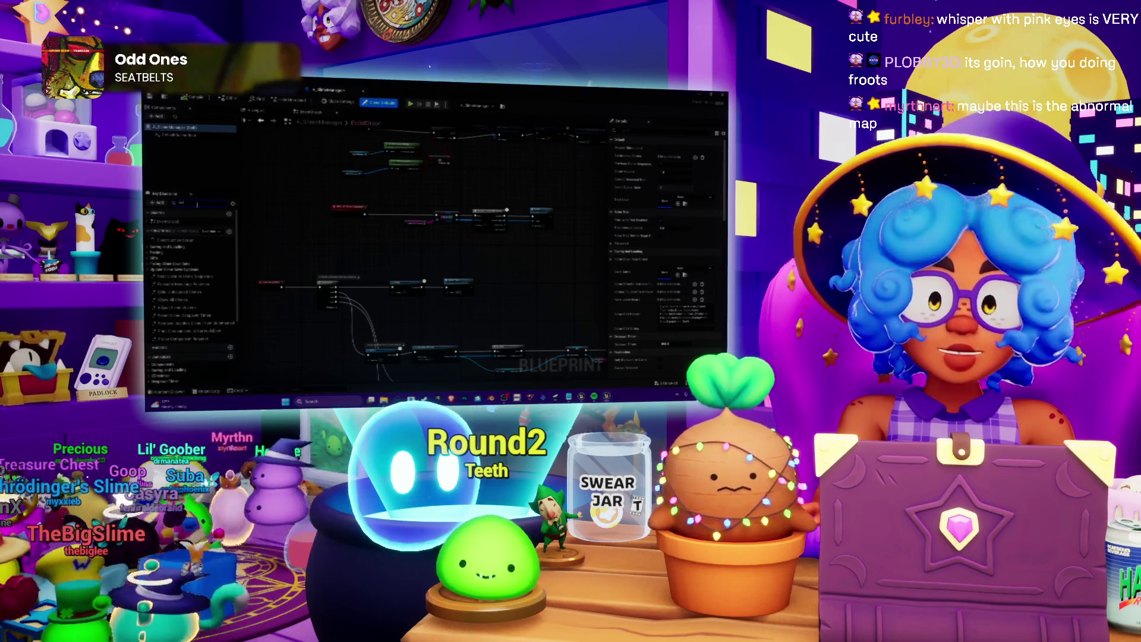
left_click(185, 272)
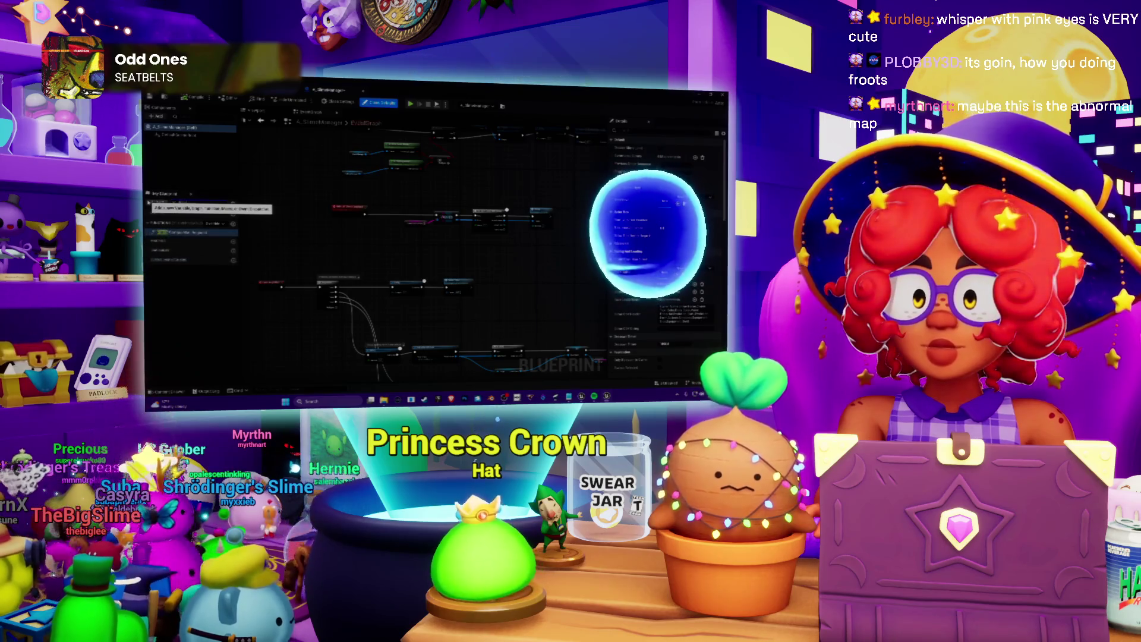
double_click(172, 232)
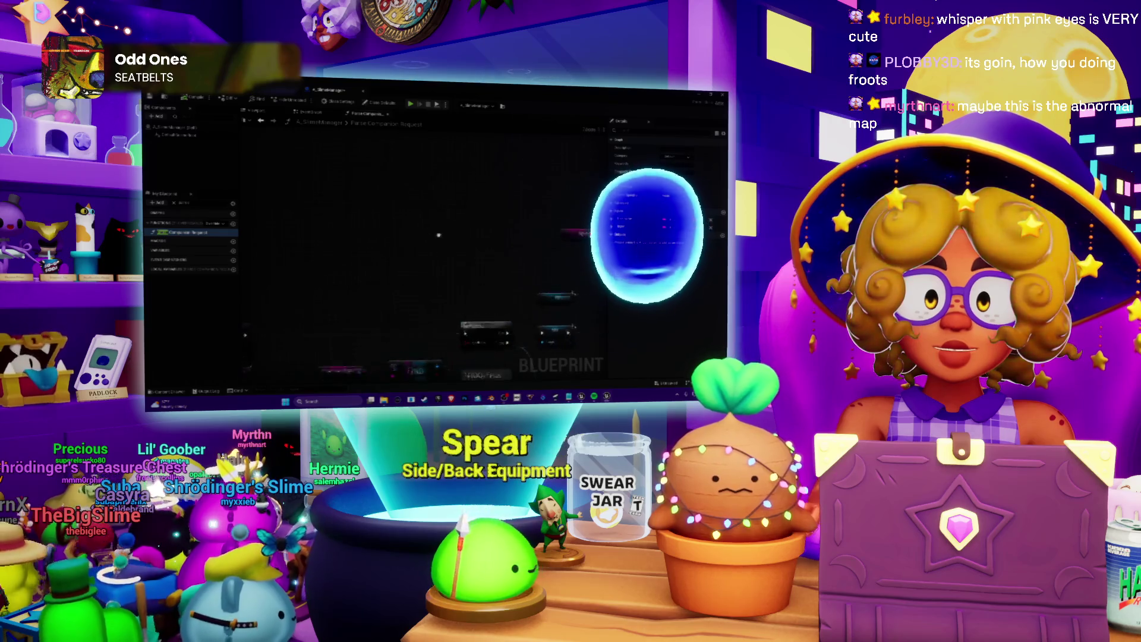
left_click(390, 114)
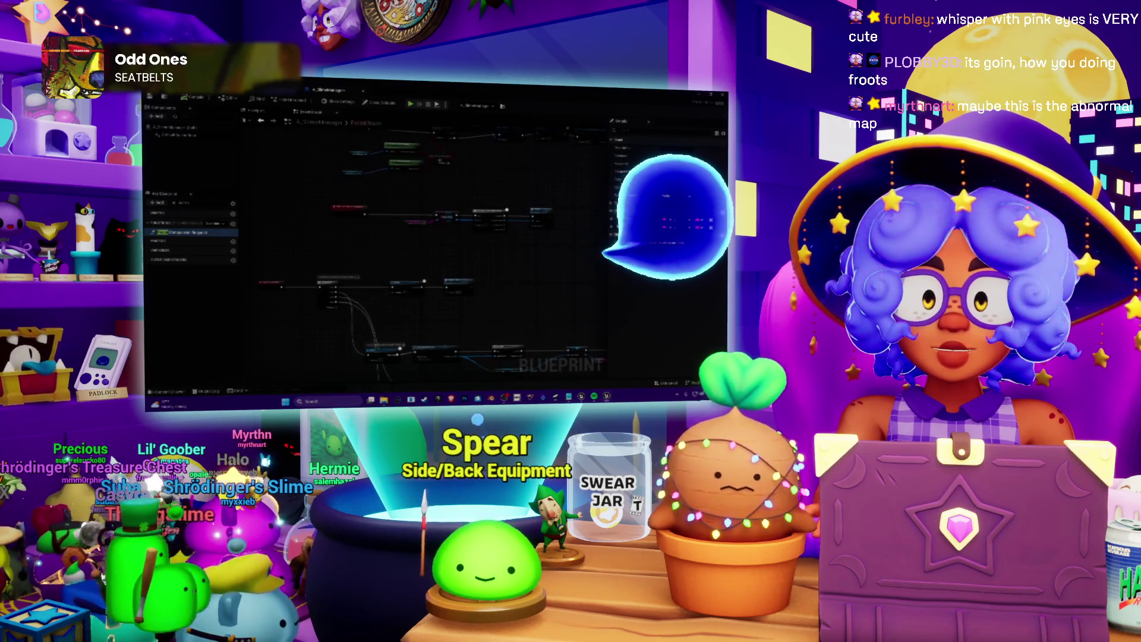
left_click(176, 204)
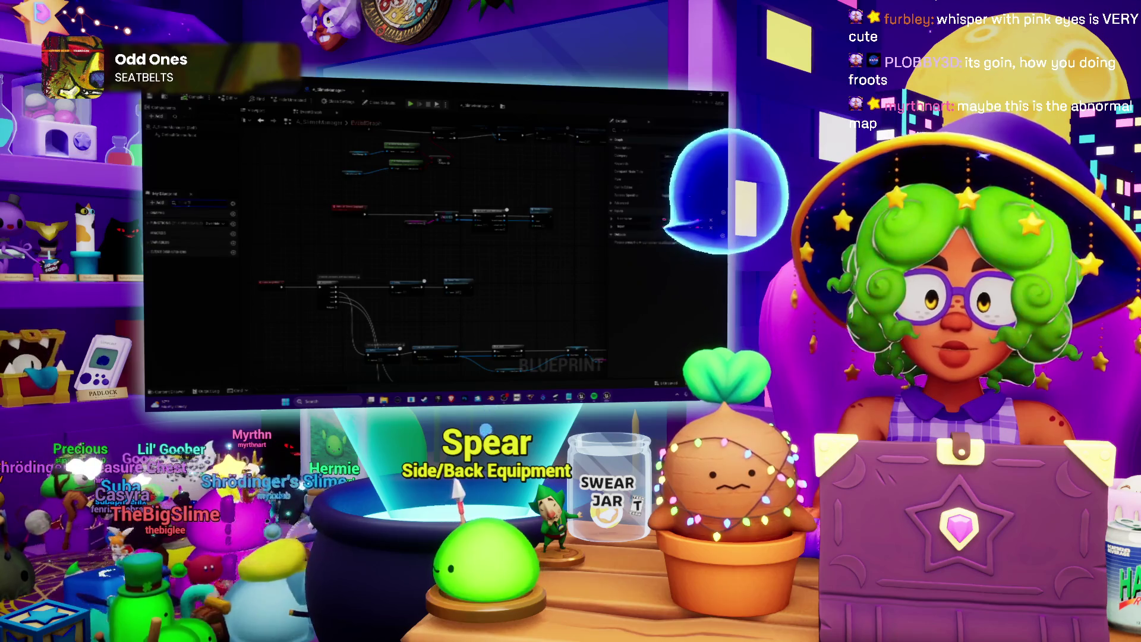
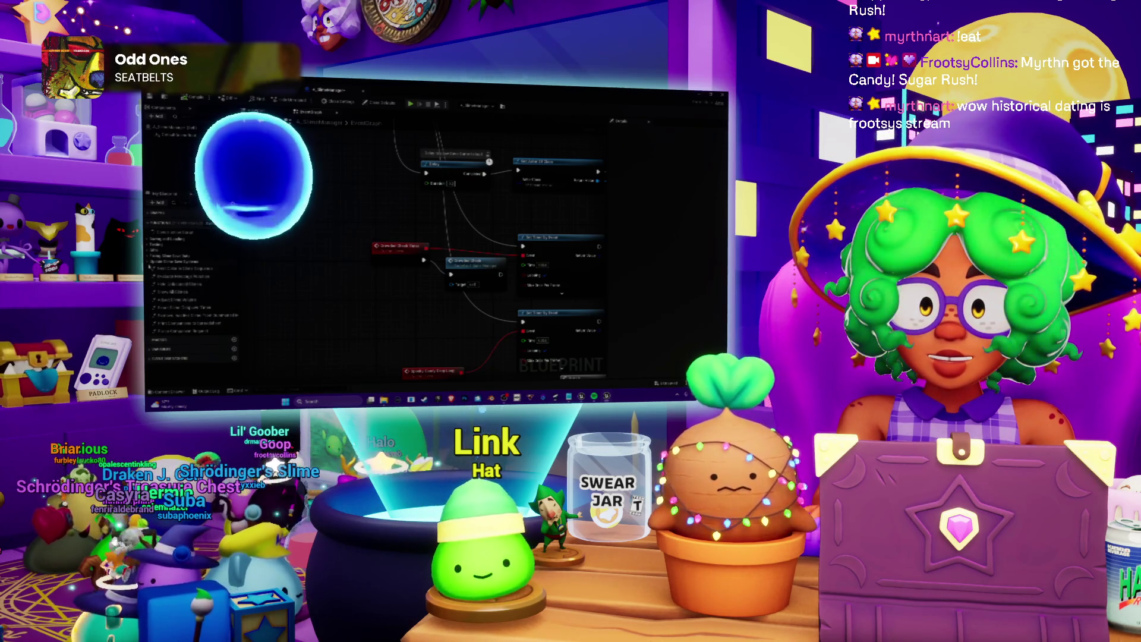
Collapse the My Blueprint categories and open the level's Level Blueprint event graph.
left_click(148, 240)
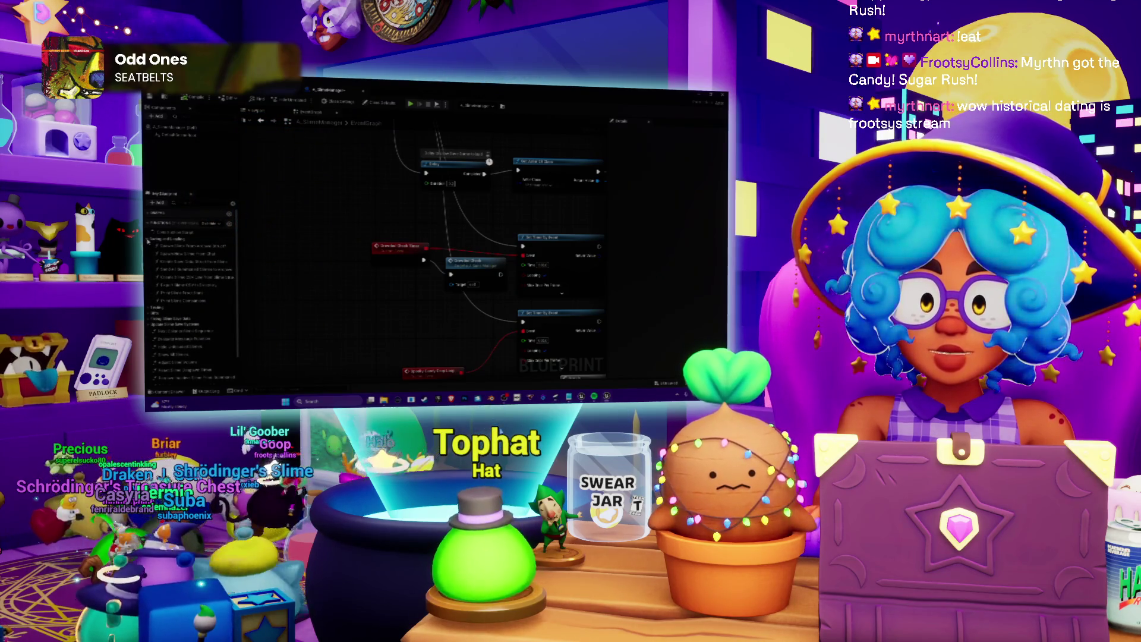
left_click(148, 240)
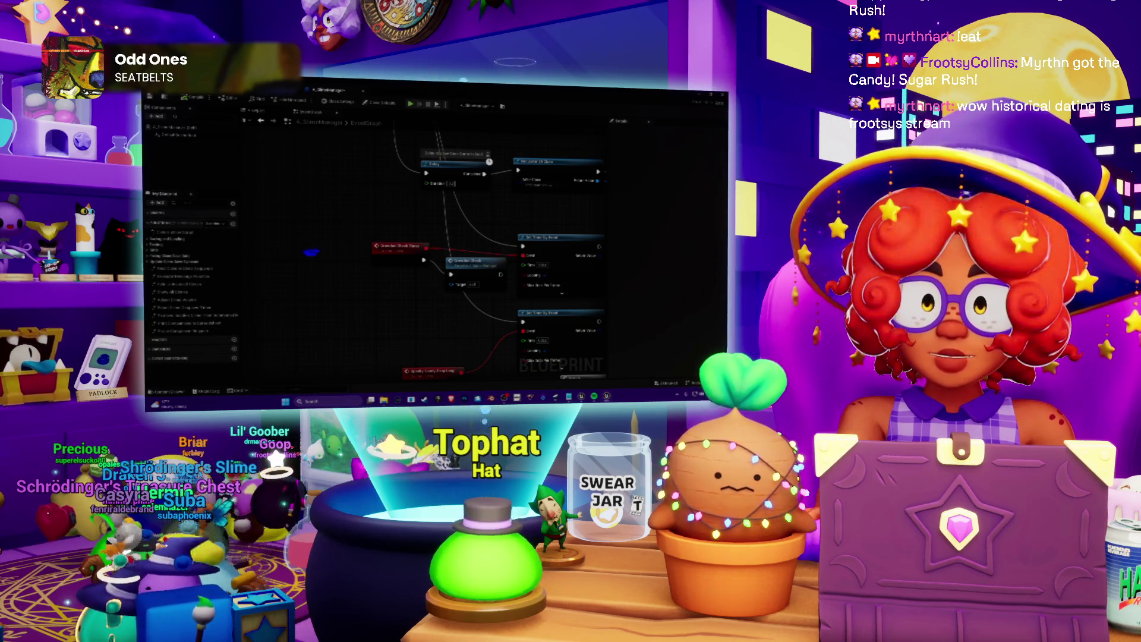
key("ctrl+Tab")
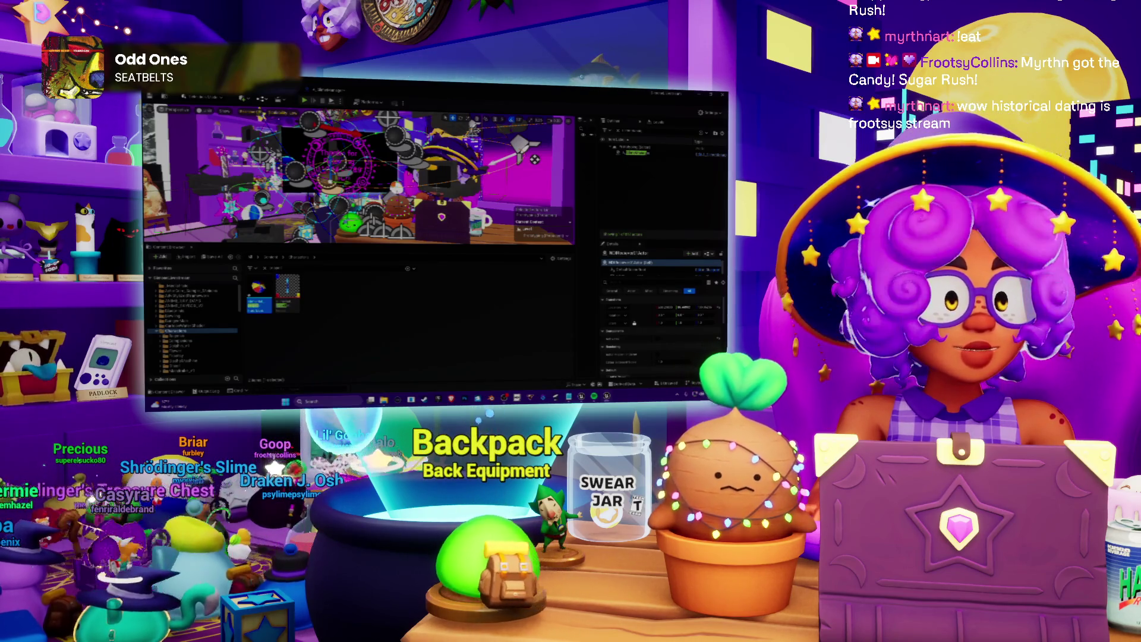
left_click_drag(418, 199, 401, 261)
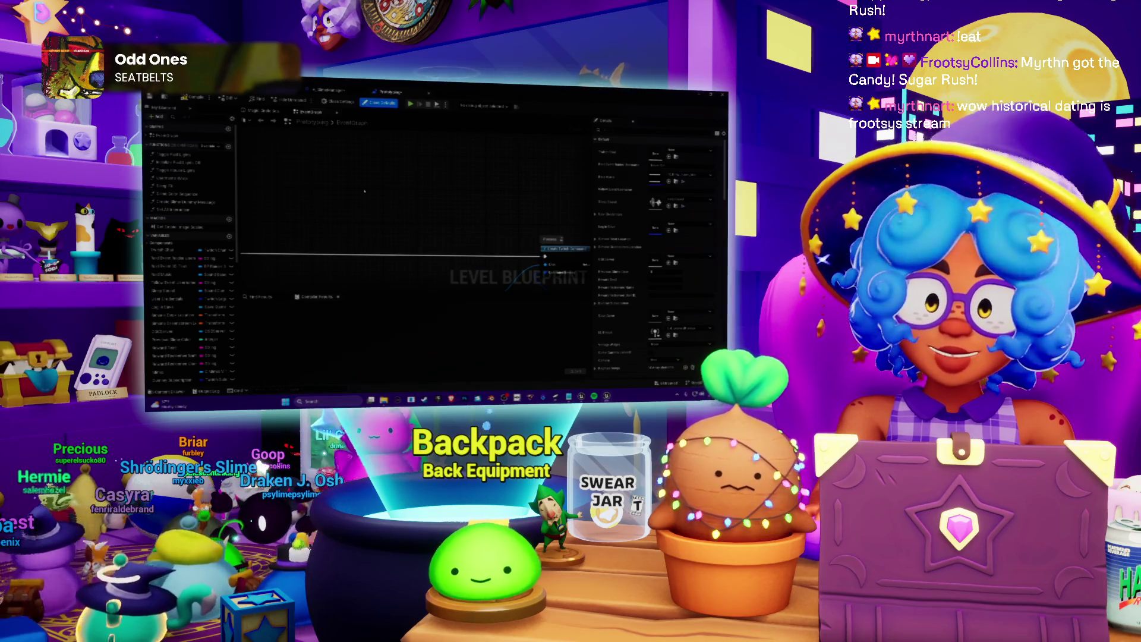
Run a Find search in the Level Blueprint and jump to a matching node from the results.
left_click_drag(376, 151, 367, 212)
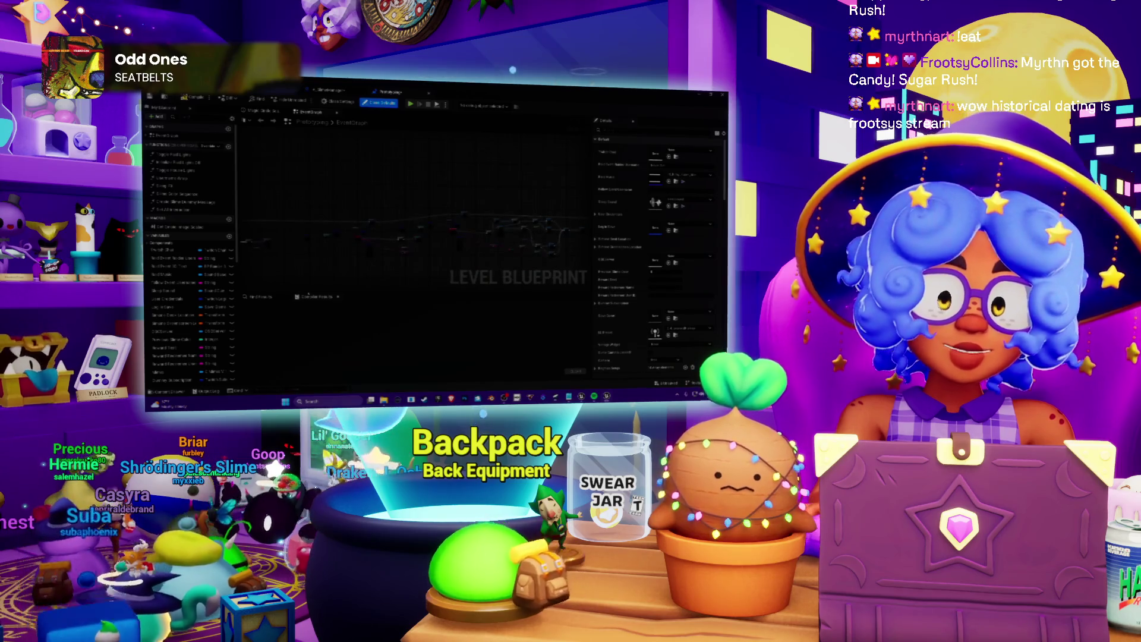
left_click(269, 299)
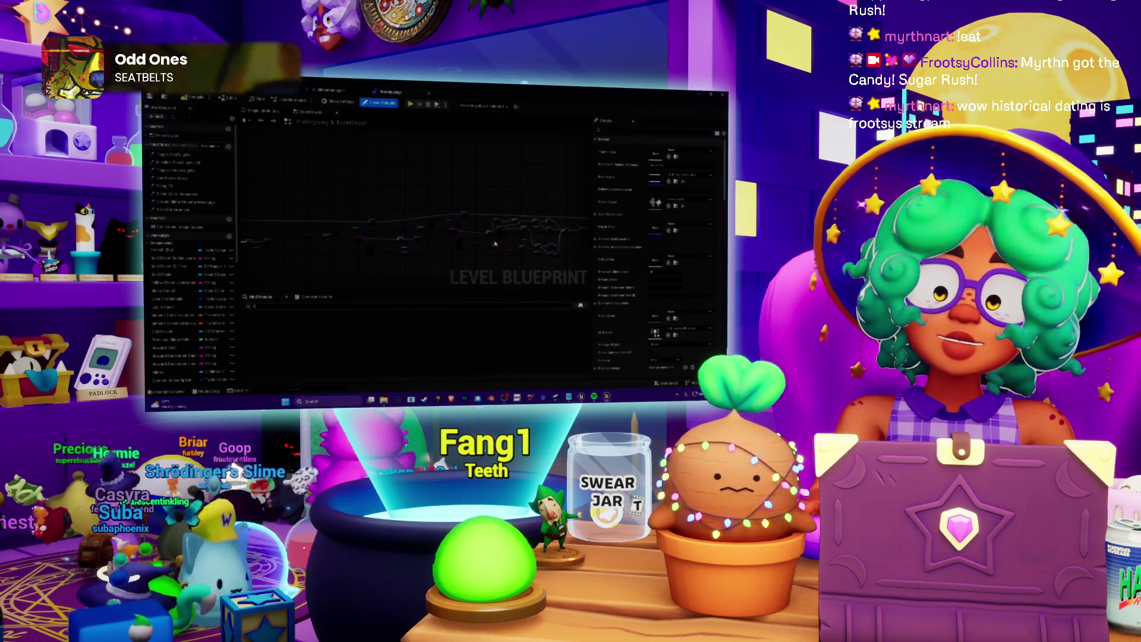
key("Return")
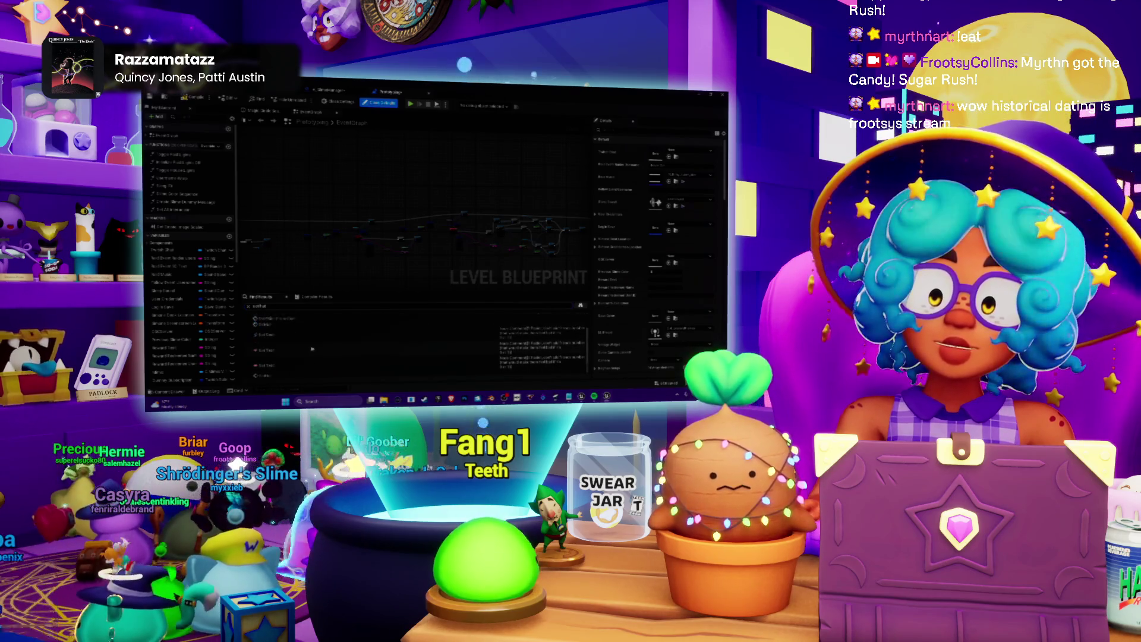
double_click(265, 324)
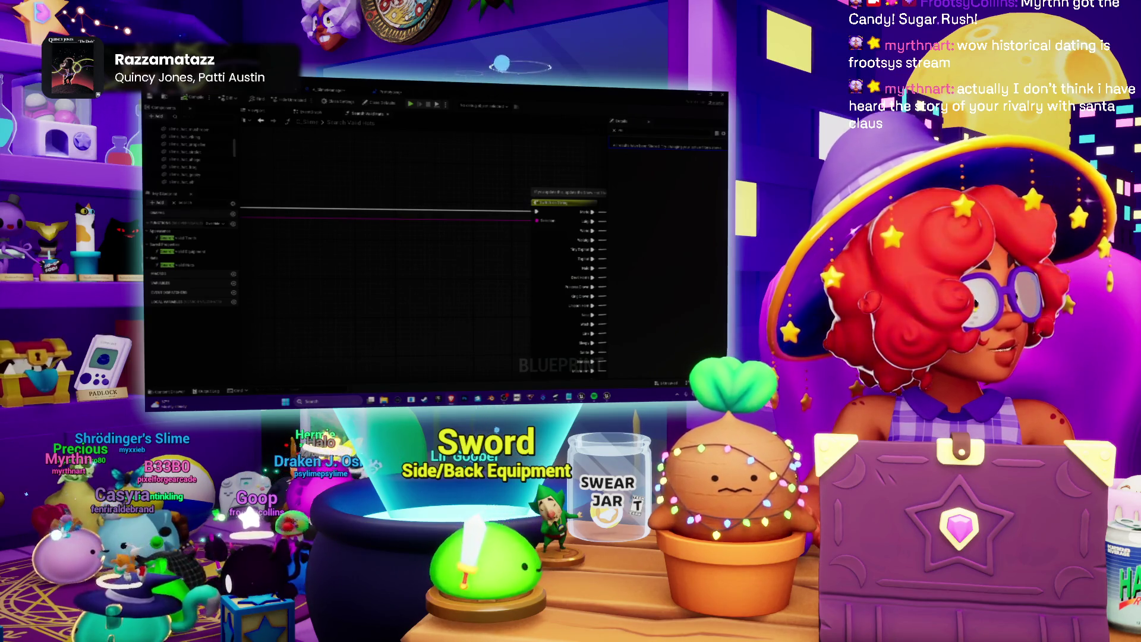
On the TikTok profile, dismiss the login prompt and open a video from the grid.
key("alt+Tab")
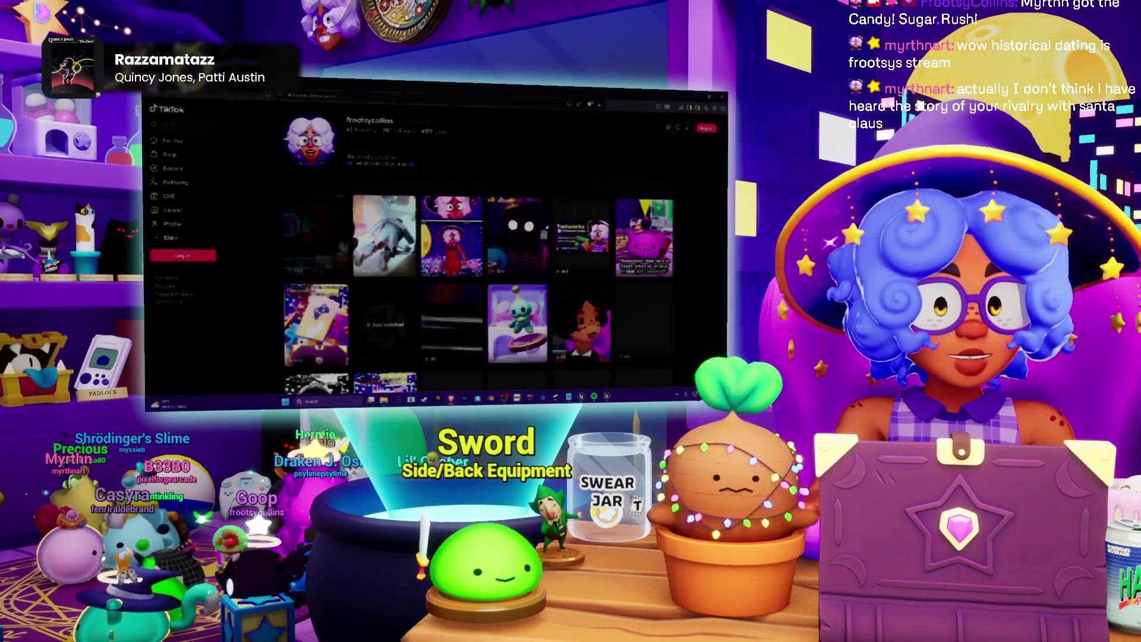
scroll(416, 250, "down", 2)
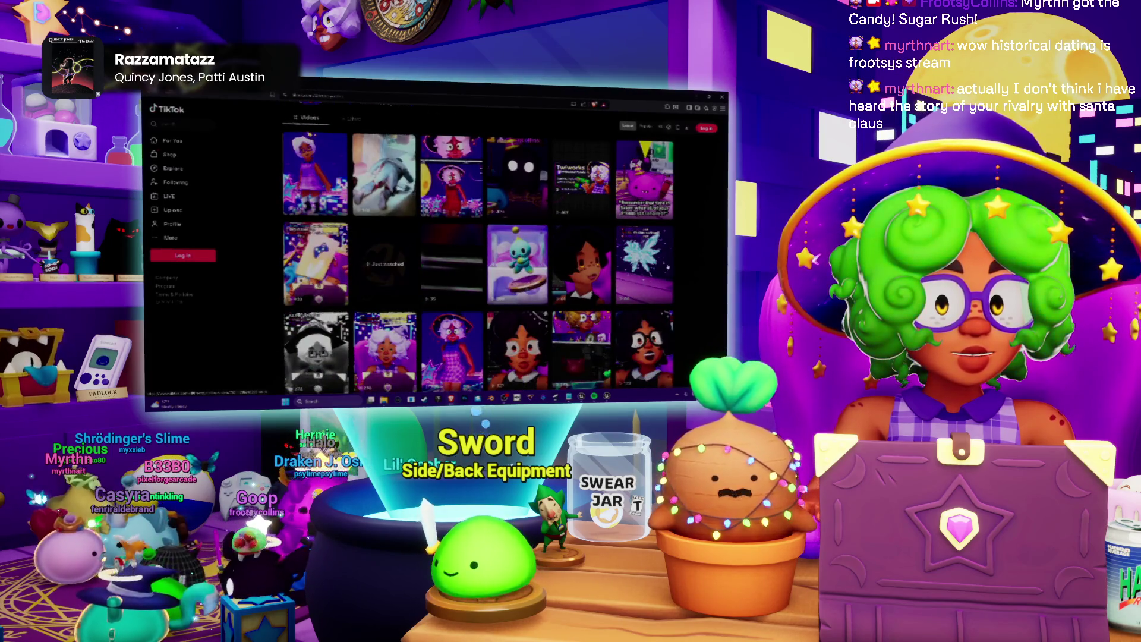
scroll(693, 268, "down", 5)
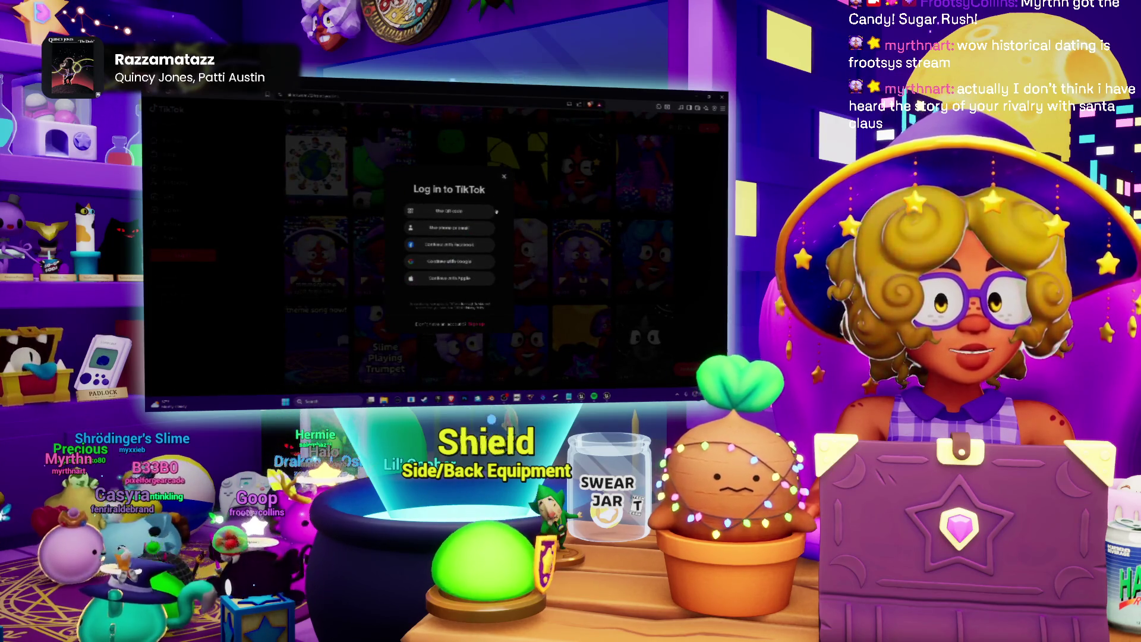
left_click(504, 178)
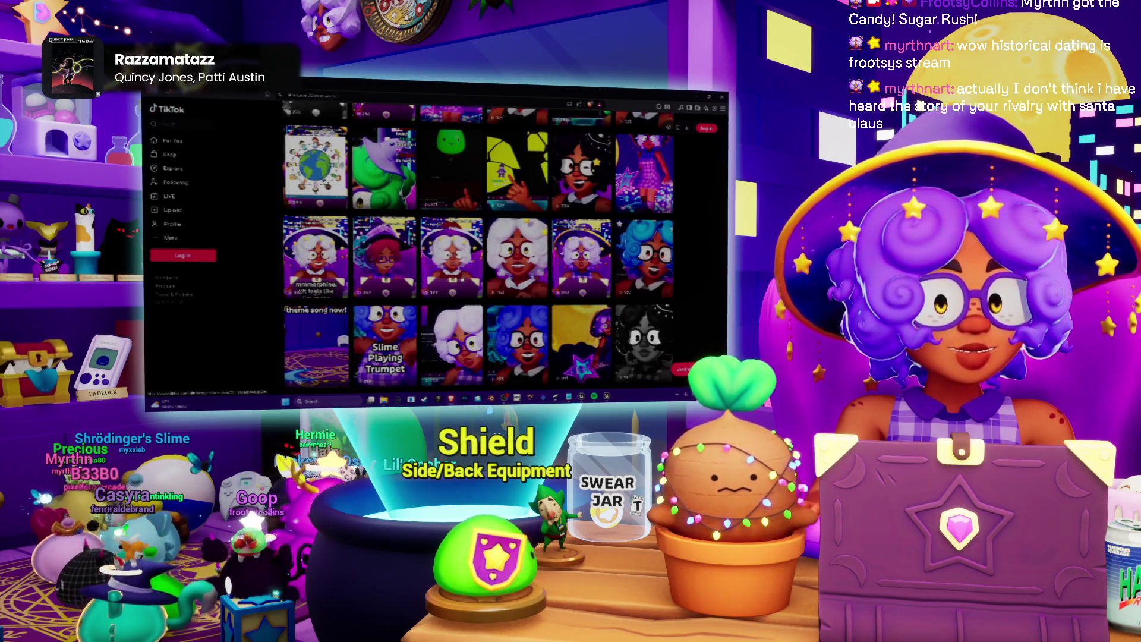
left_click(453, 257)
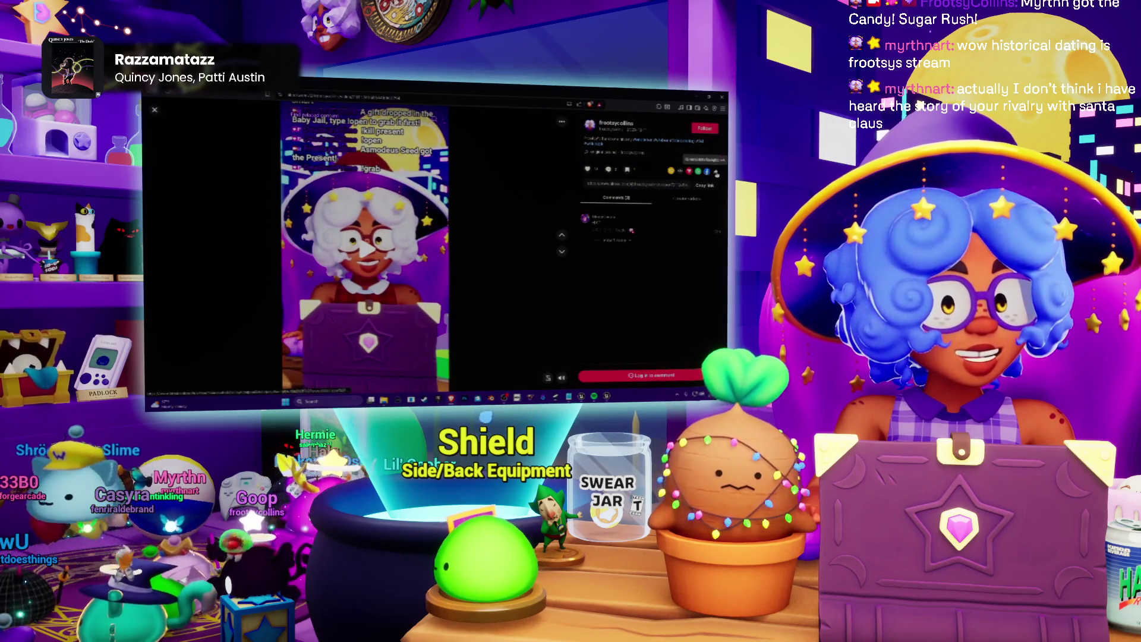
Advance to the next video, a close-up clip with an empty comments list.
mouse_move(716, 173)
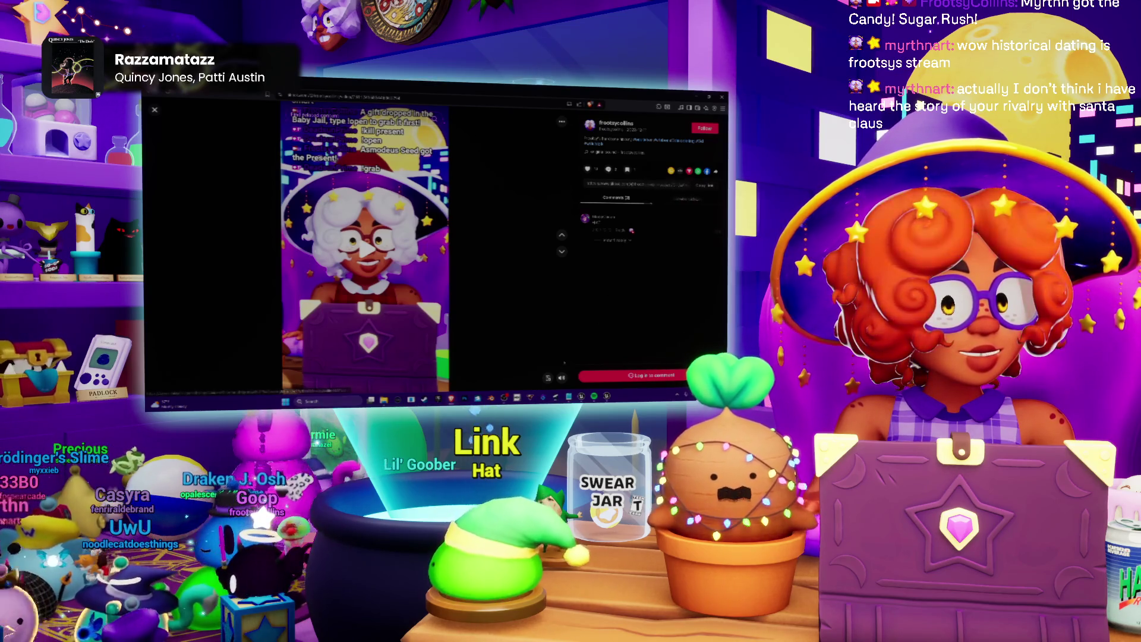
mouse_move(564, 122)
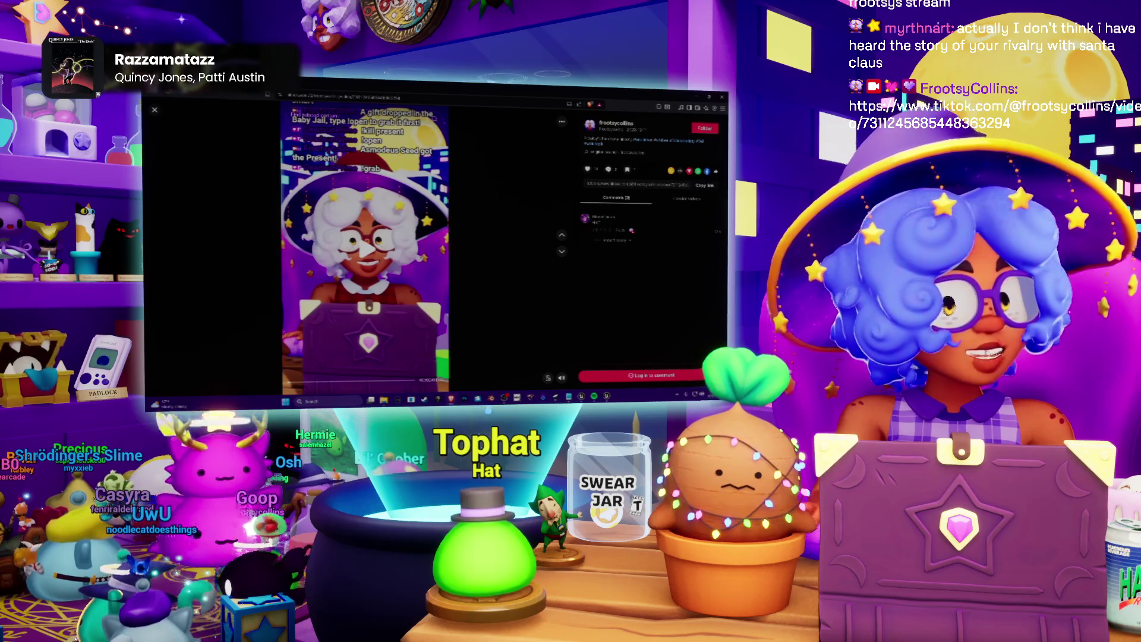
key("Down")
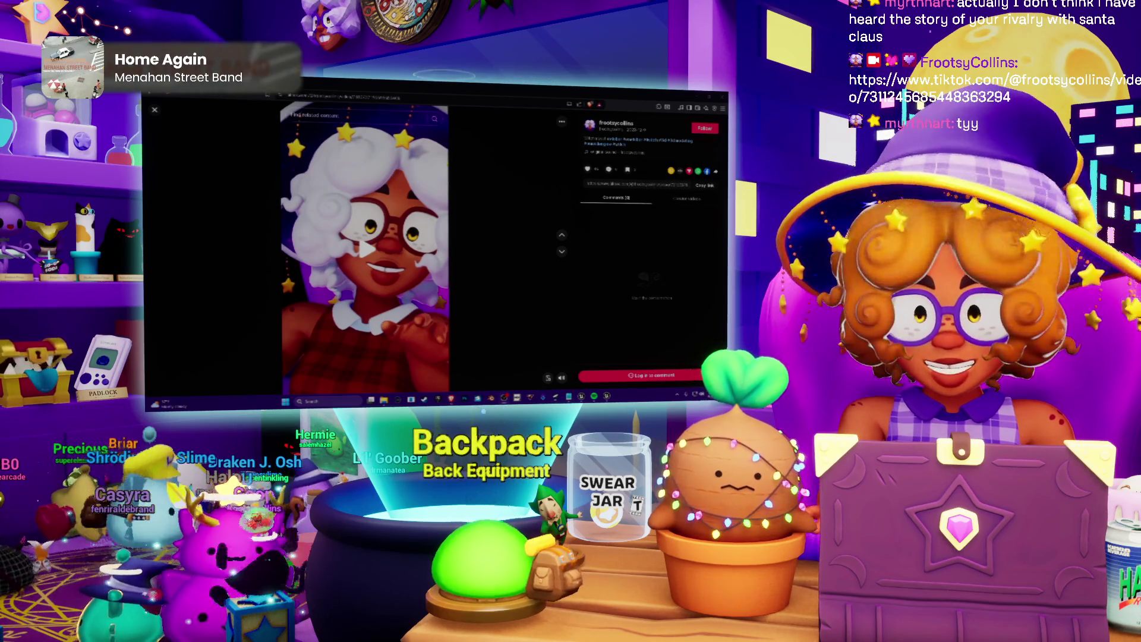
left_click(357, 115)
Close the current video, dismiss the interests prompt, and open the white-haired witch video.
key("Escape")
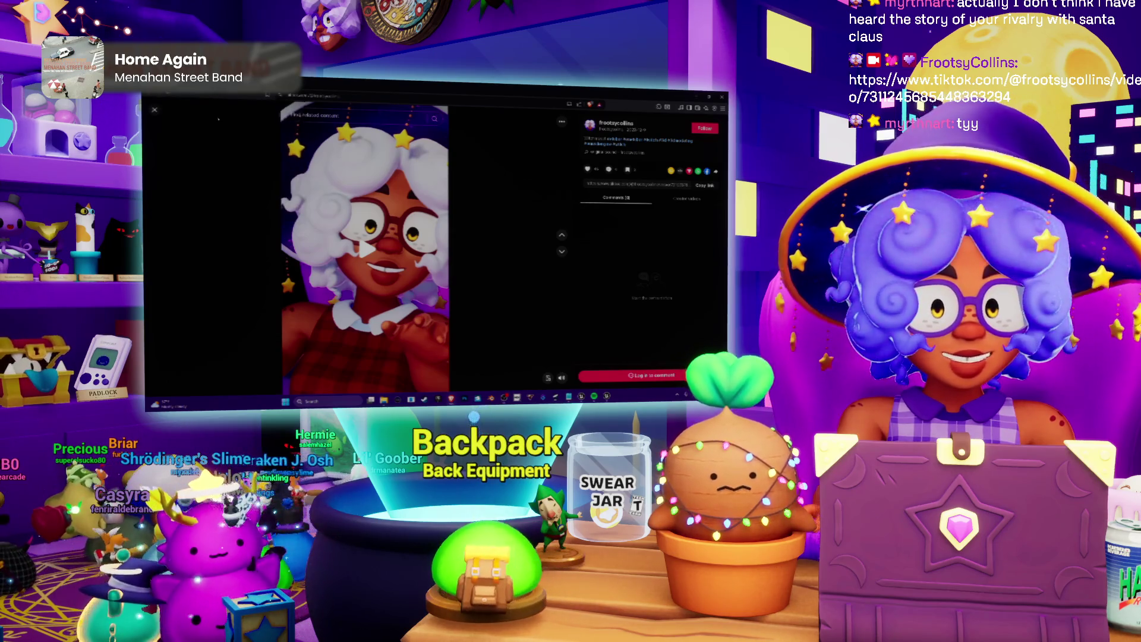
key("Escape")
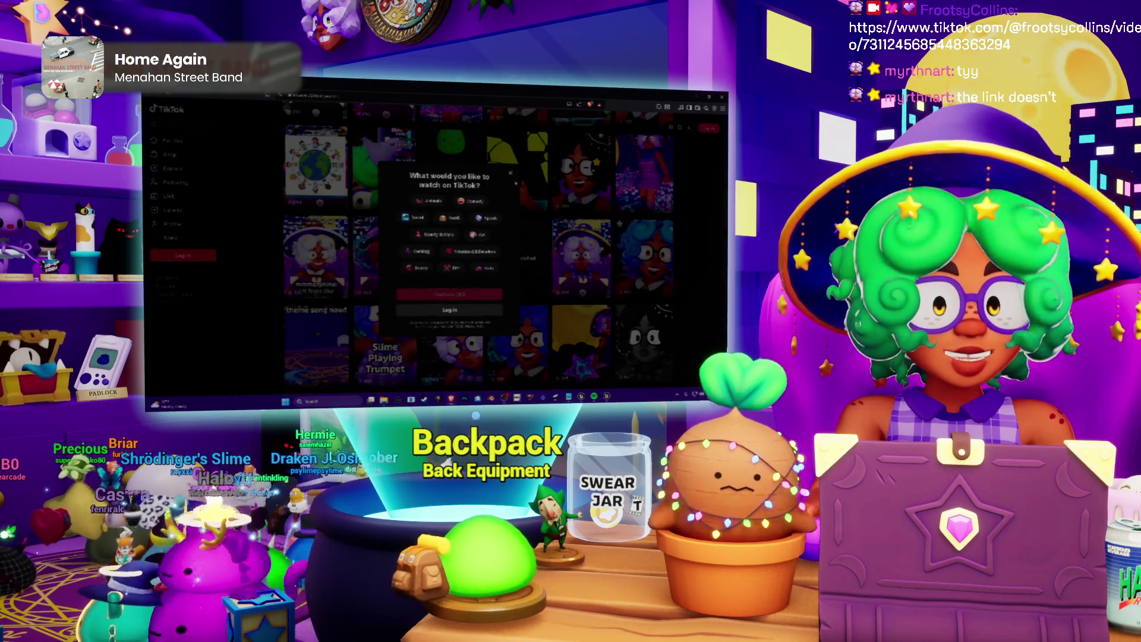
key("Escape")
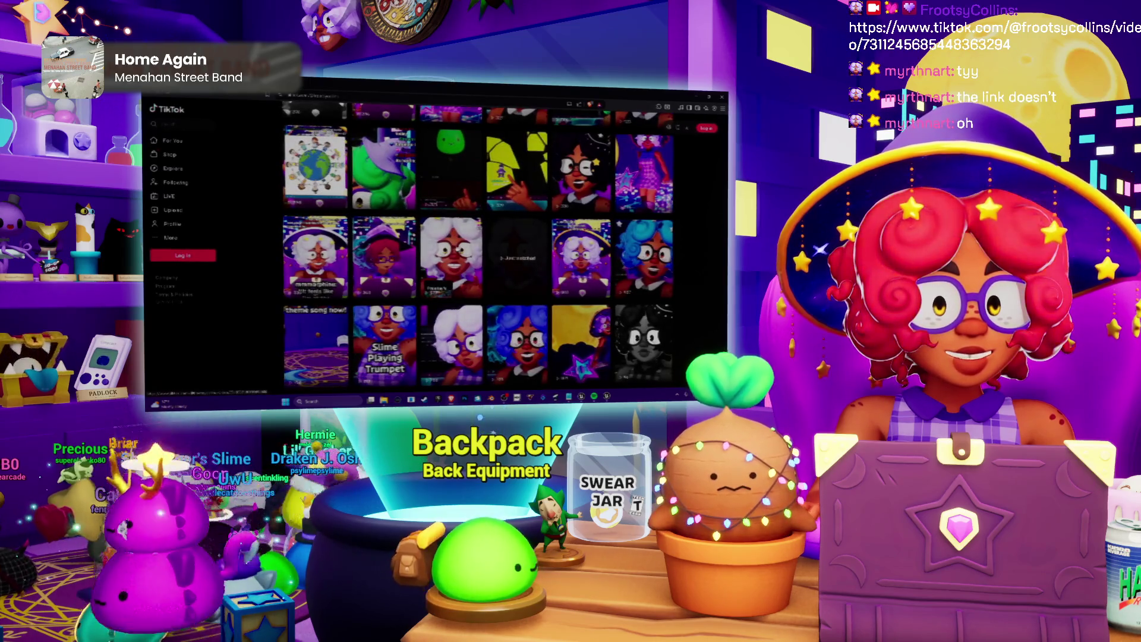
left_click(443, 228)
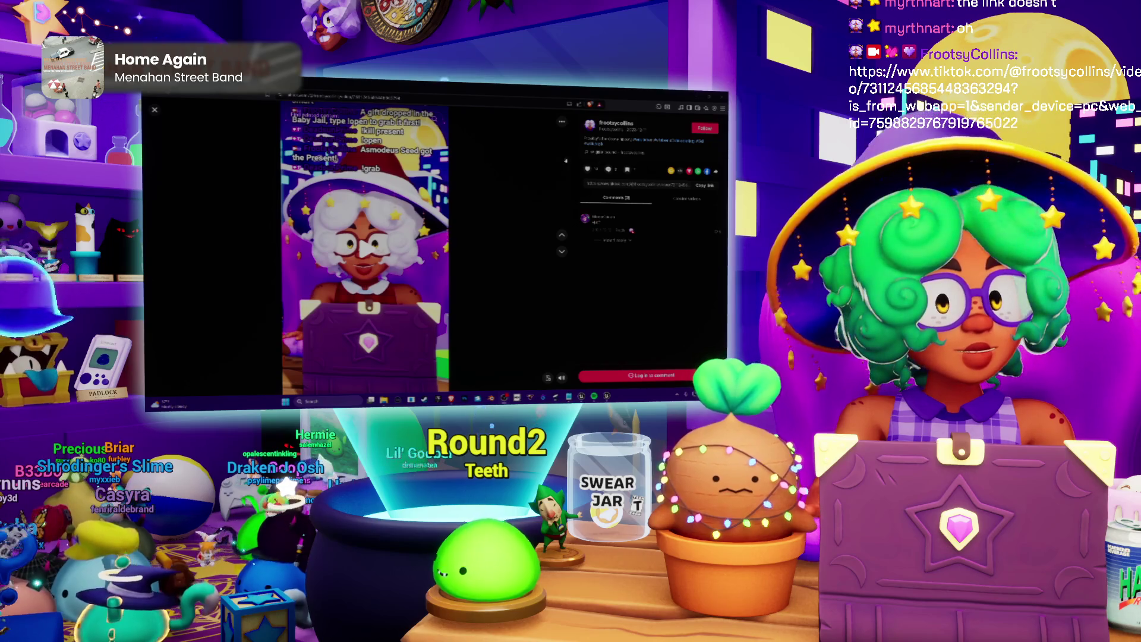
Load the remaining comment reply, go to duckduckgo.com, then return to the Unreal editor.
left_click(615, 241)
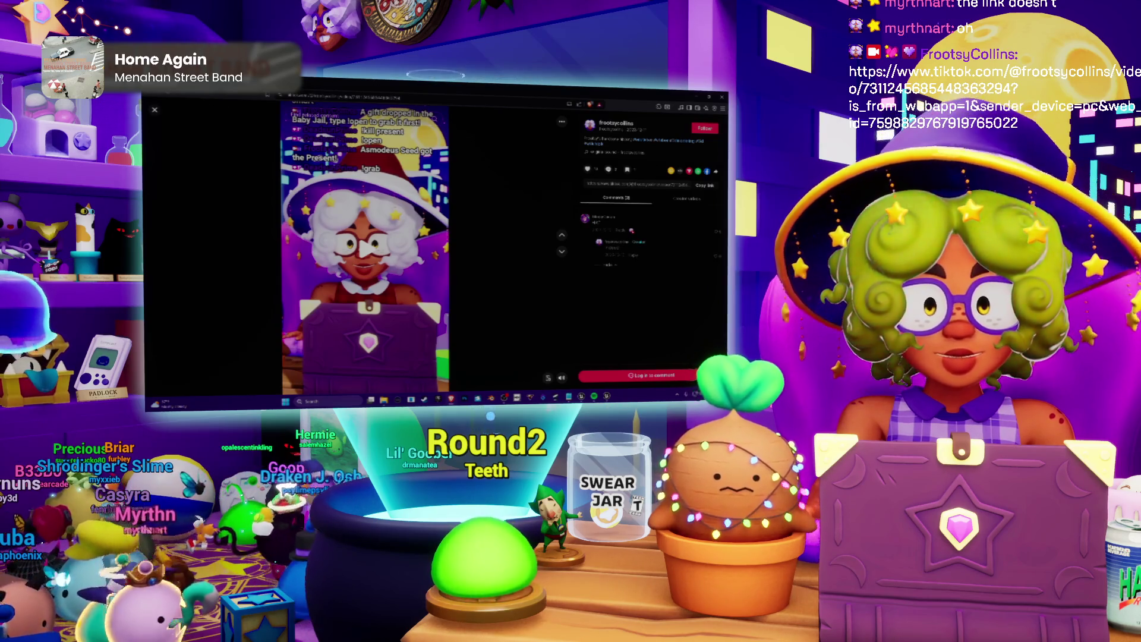
left_click(343, 97)
type("duckduckgo.com")
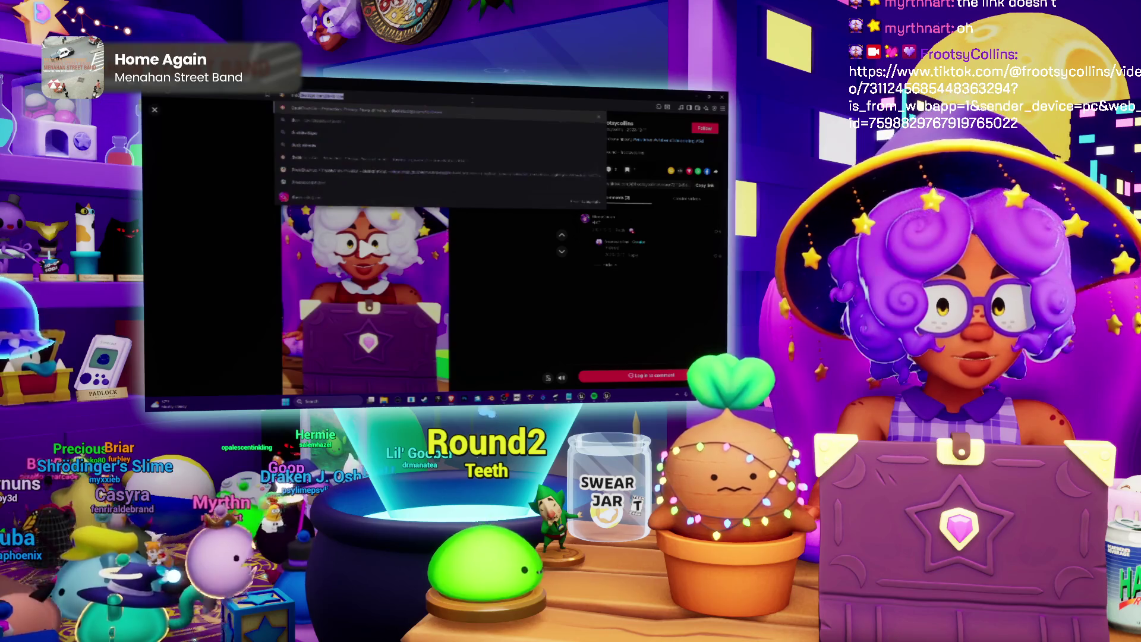
key("Return")
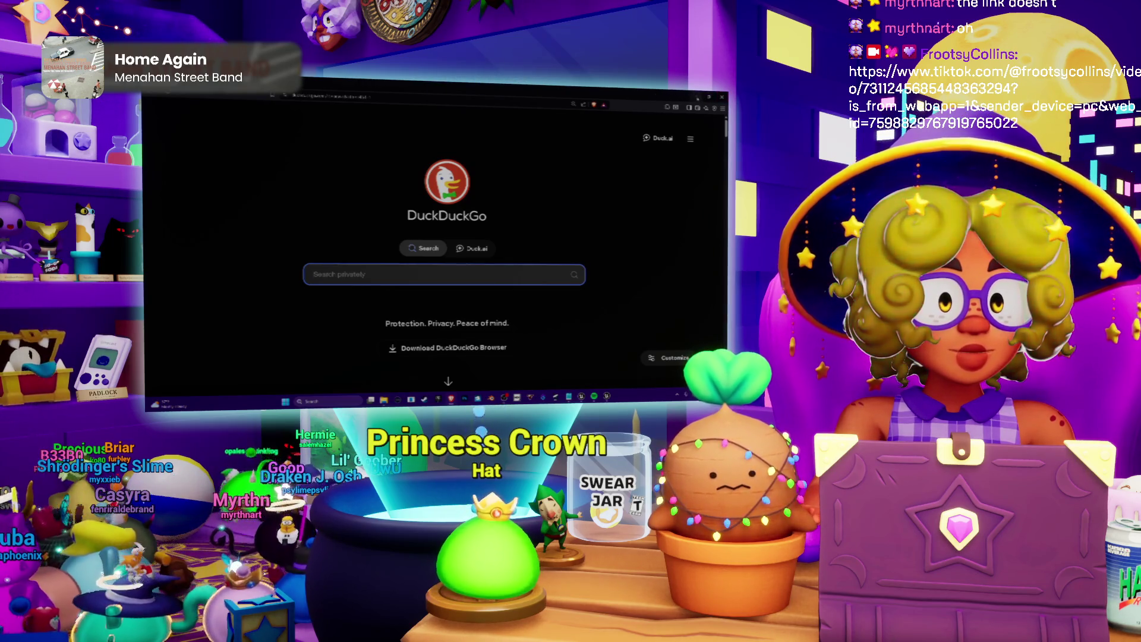
key("alt+Tab")
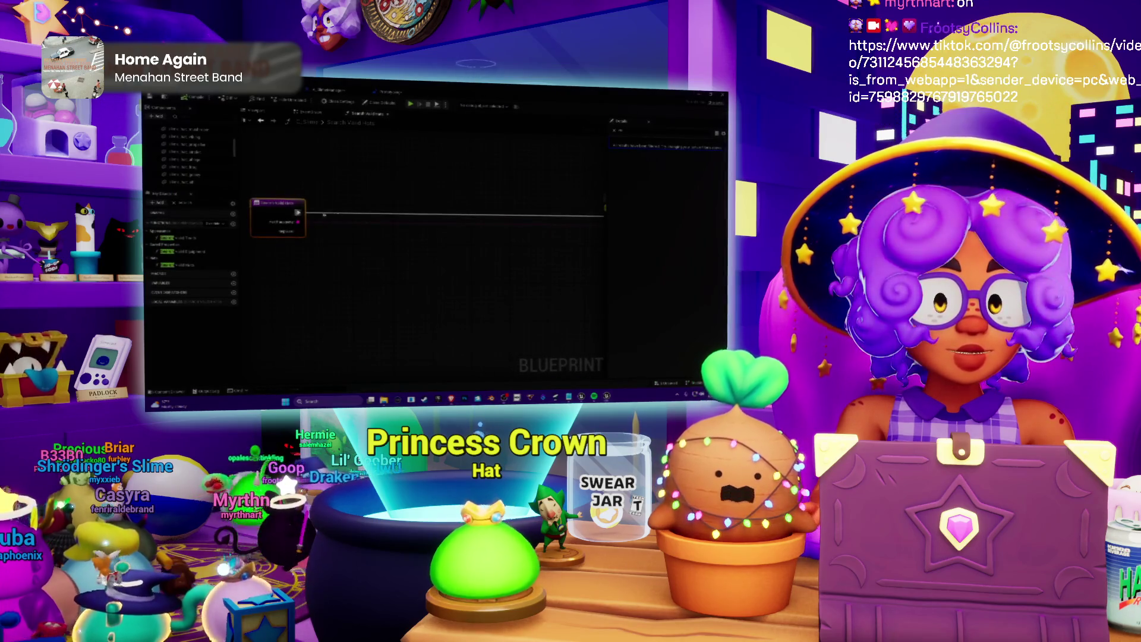
scroll(413, 210, "down", 2)
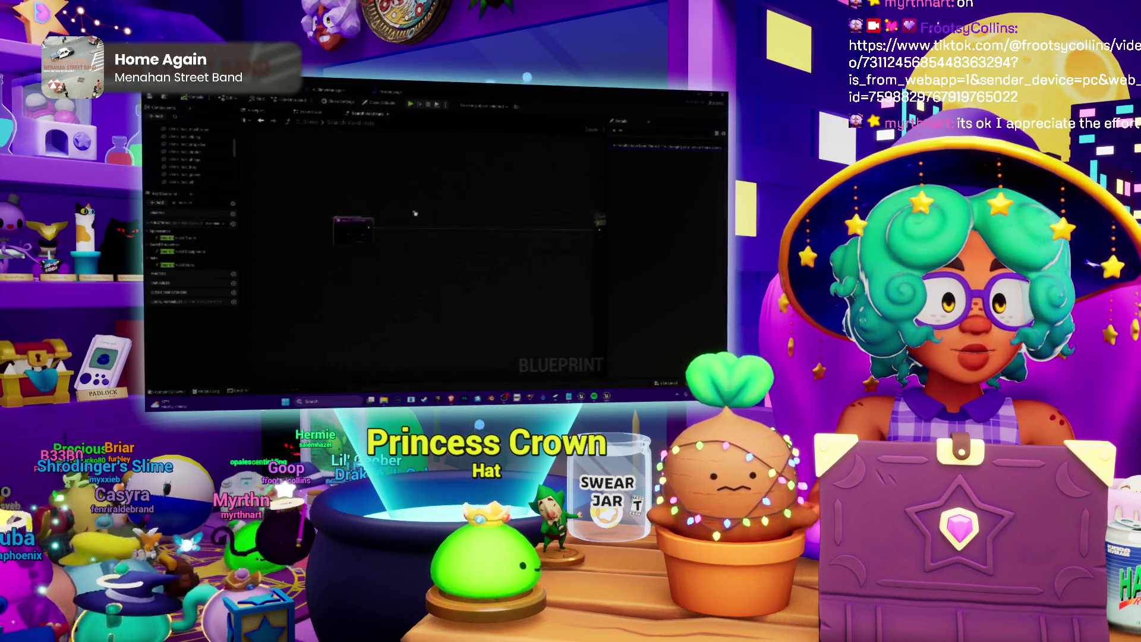
left_click_drag(351, 218, 309, 229)
left_click(381, 215)
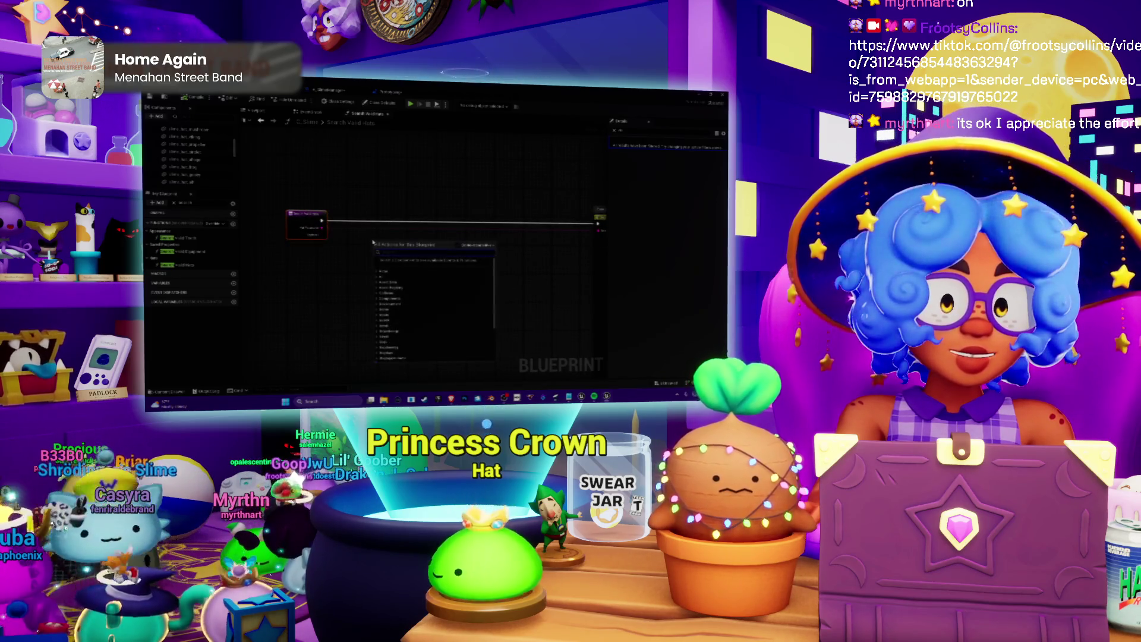
right_click(286, 153)
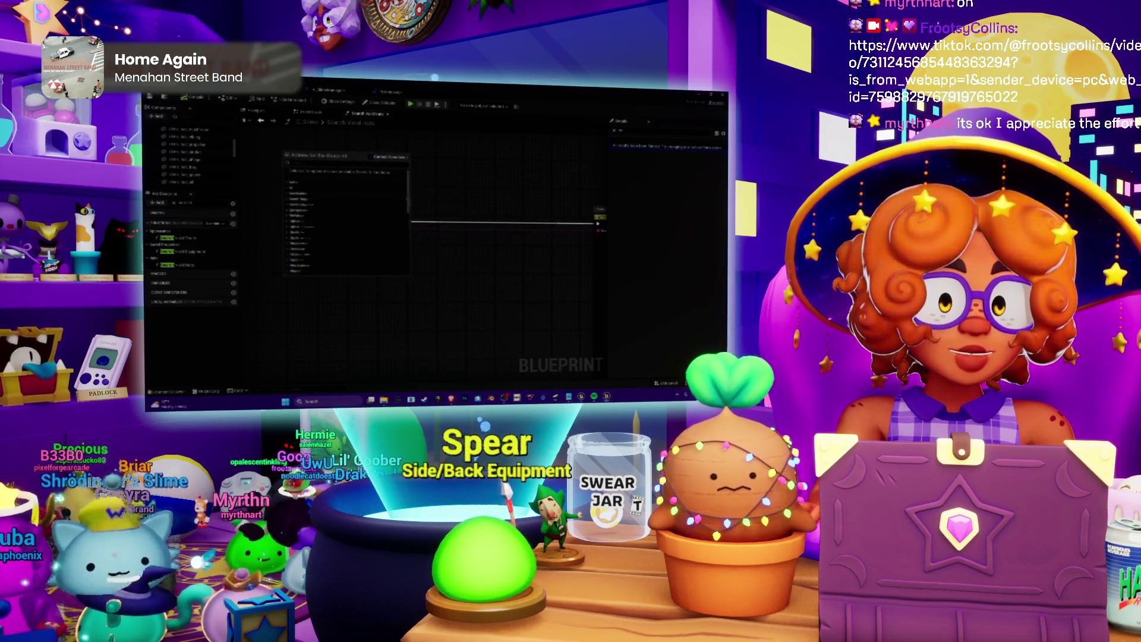
left_click(398, 198)
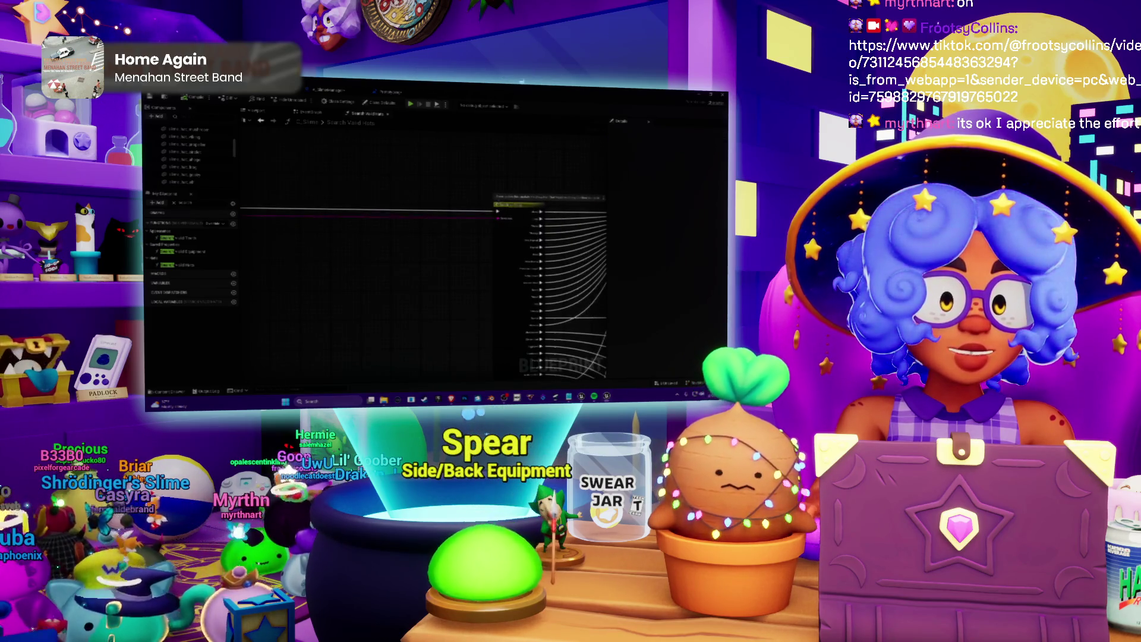
key("ctrl+z")
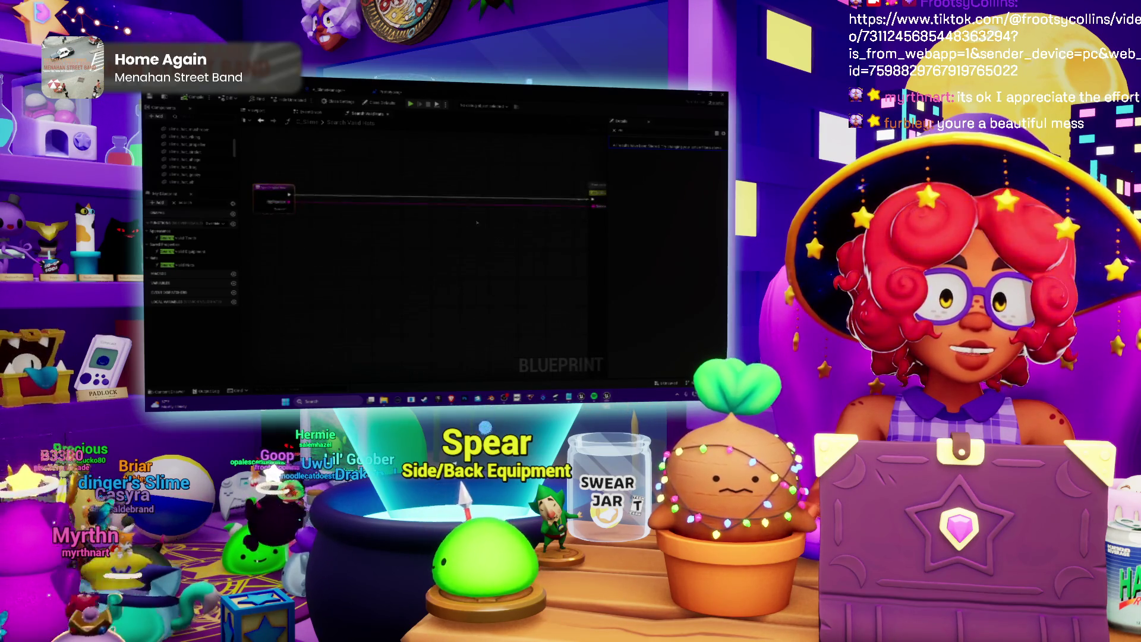
Connect a string Contains node to the event's text output and place it lower.
right_click(474, 258)
key("Return")
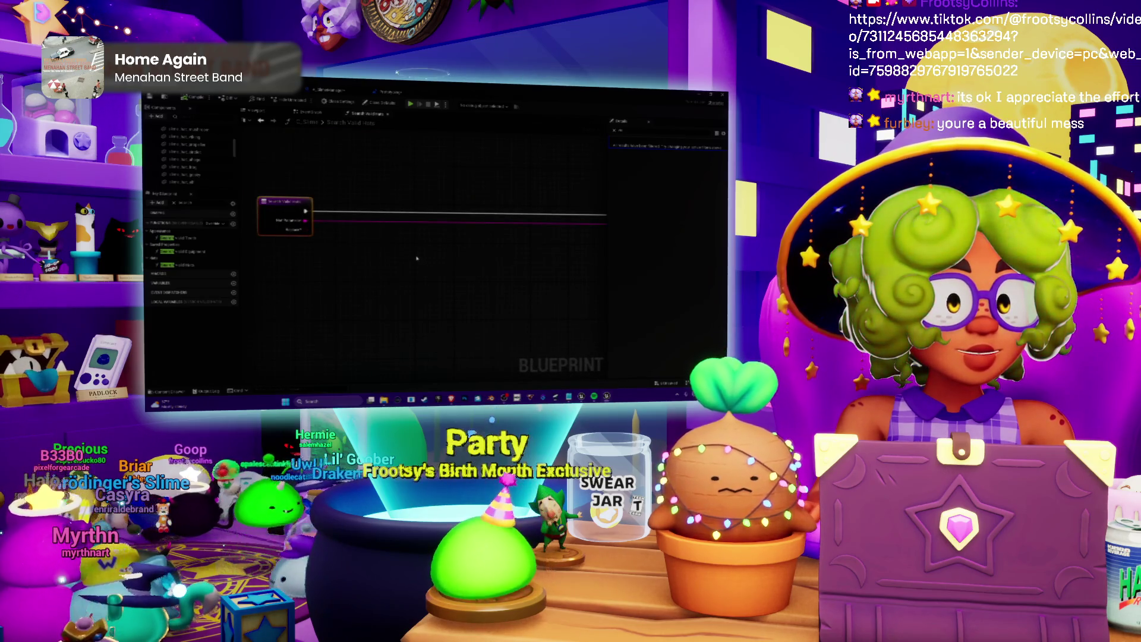
mouse_move(371, 202)
left_mouse_down()
mouse_move(390, 213)
mouse_move(378, 206)
left_mouse_up()
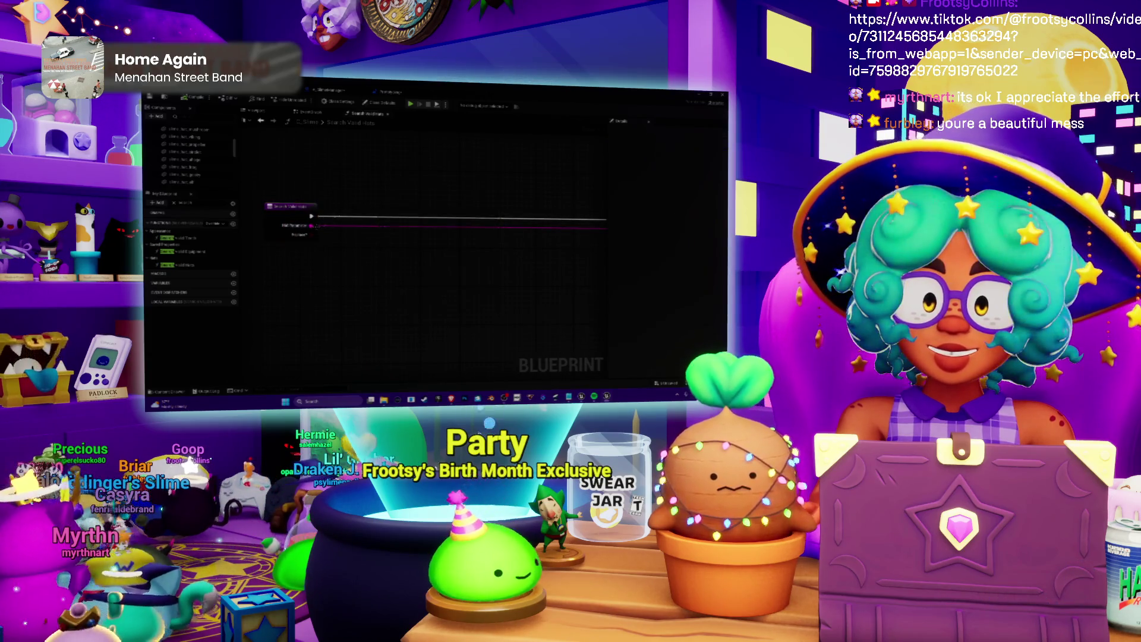
left_click_drag(312, 227, 364, 208)
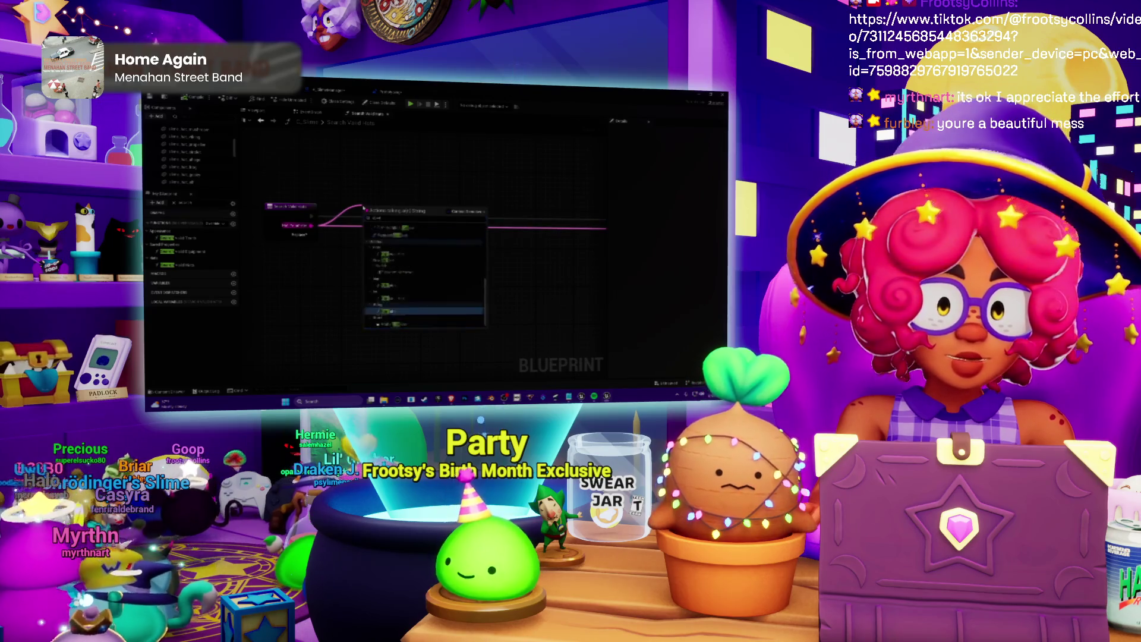
type("contains")
left_click(395, 277)
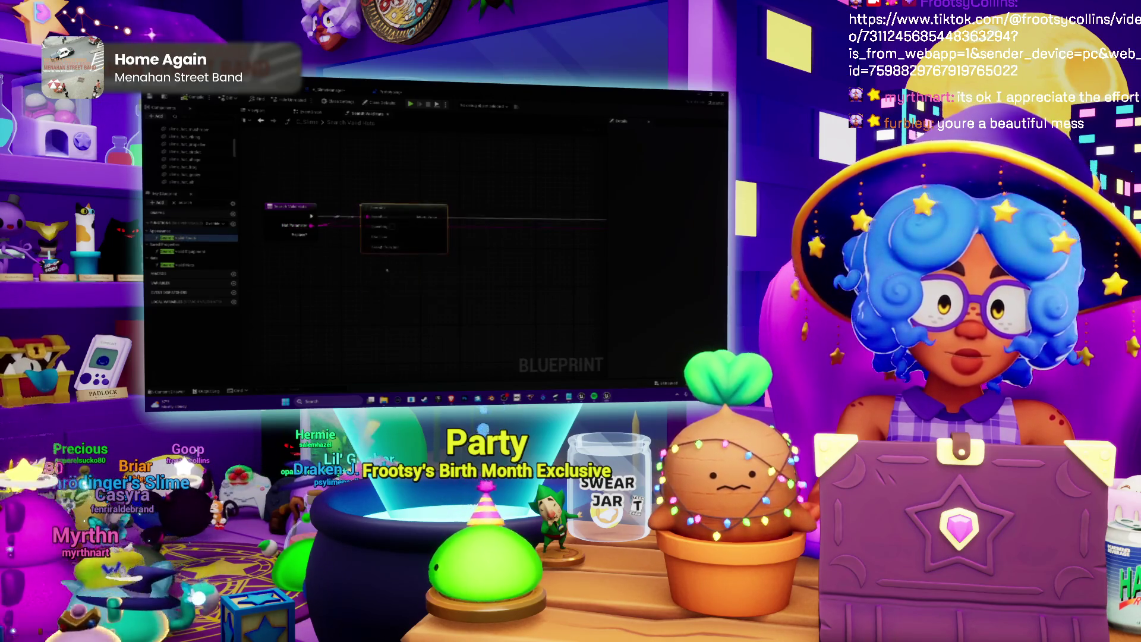
left_click_drag(381, 207, 373, 287)
Add a Sequence node and position it in the graph.
left_click(373, 195)
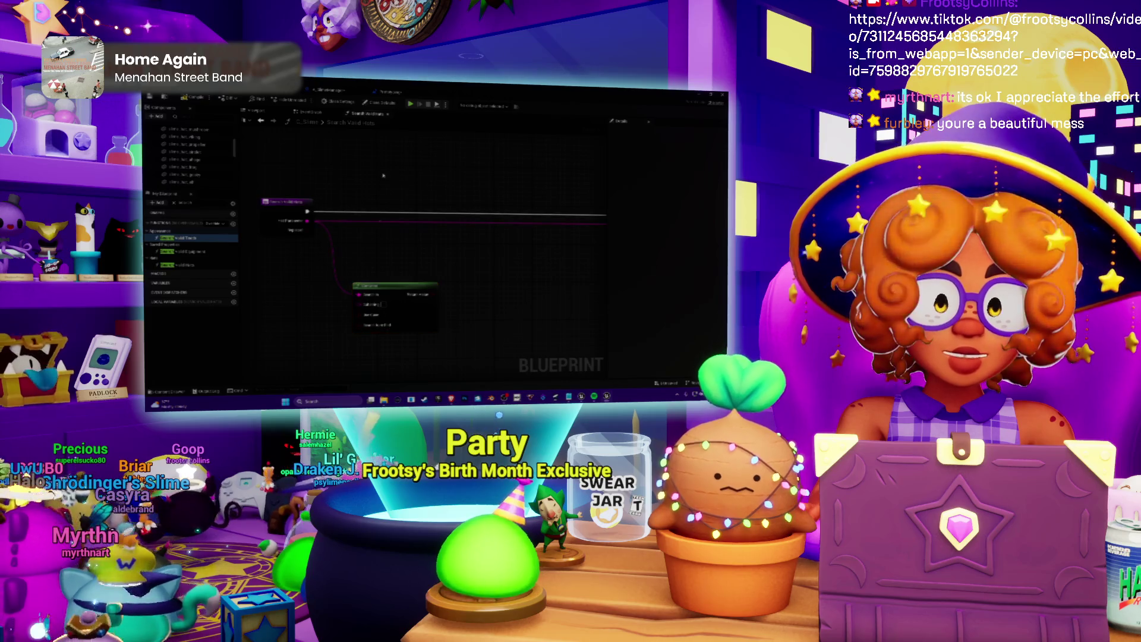
left_click(384, 175)
left_click_drag(387, 291, 406, 308)
left_click_drag(404, 177, 408, 251)
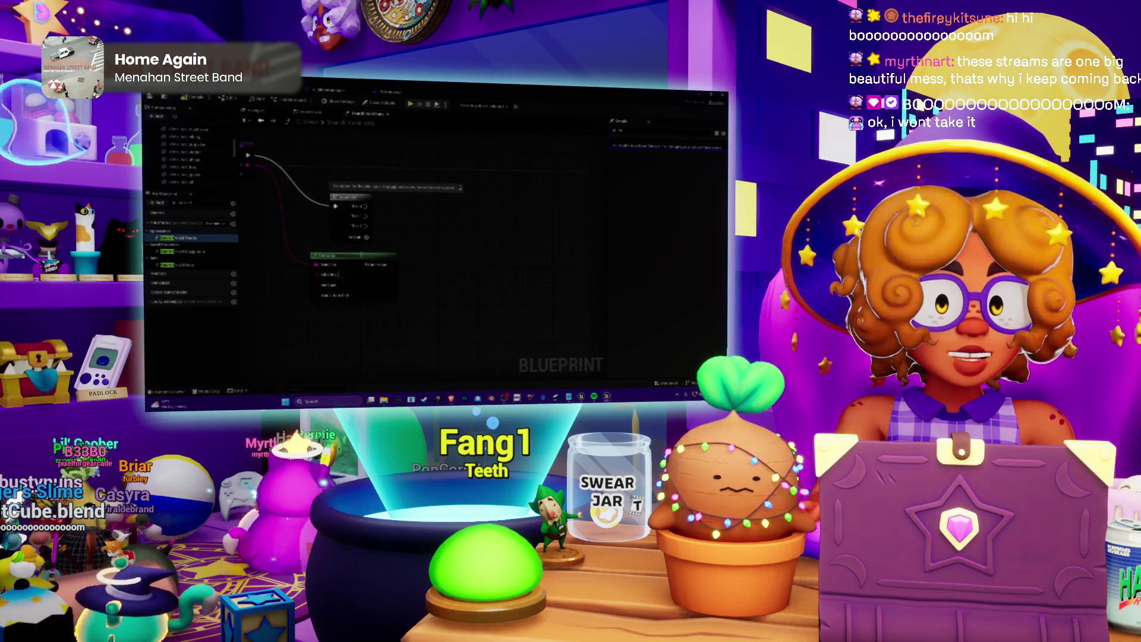
Reposition the Sequence node just right of the event, above the Contains check.
mouse_move(363, 290)
left_mouse_down()
mouse_move(412, 250)
mouse_move(455, 247)
left_mouse_up()
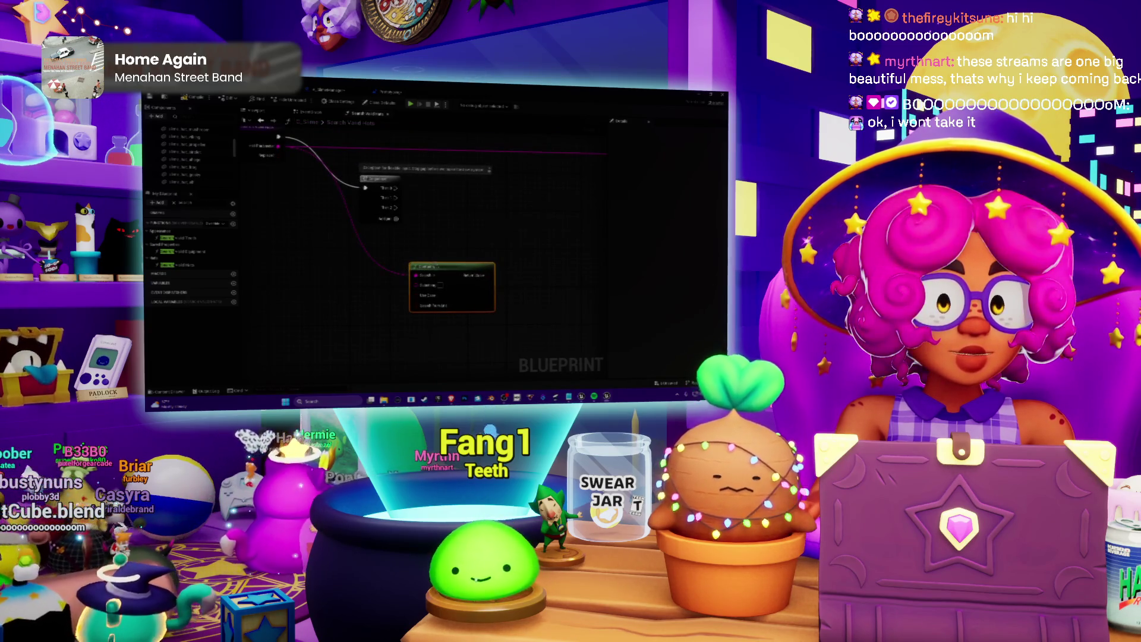
left_click_drag(364, 221, 378, 221)
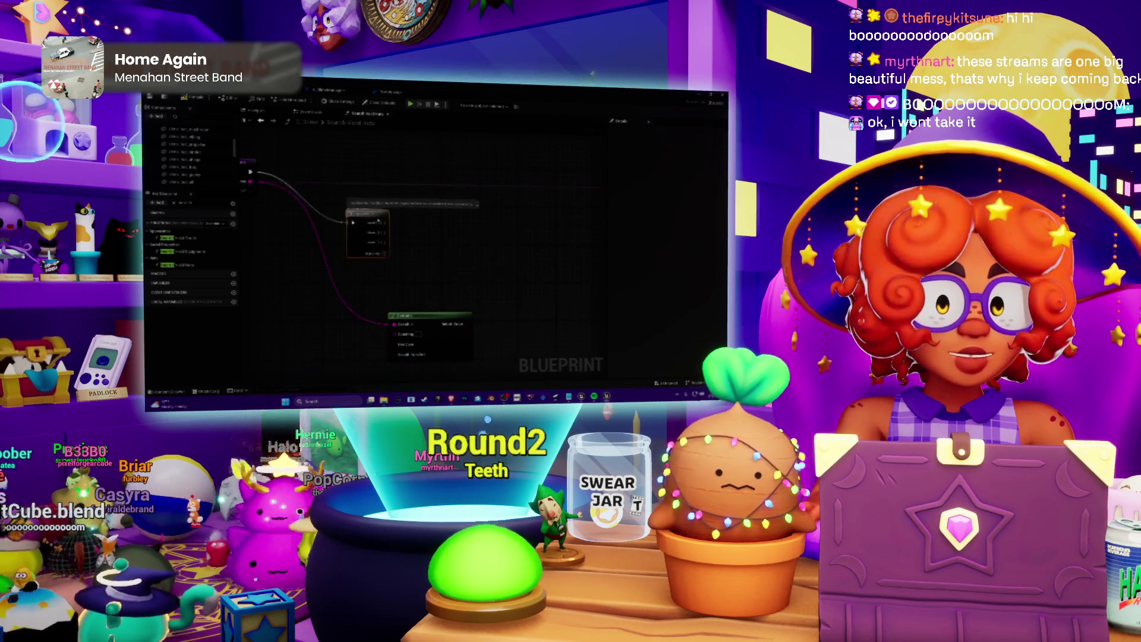
scroll(426, 228, "down", 2)
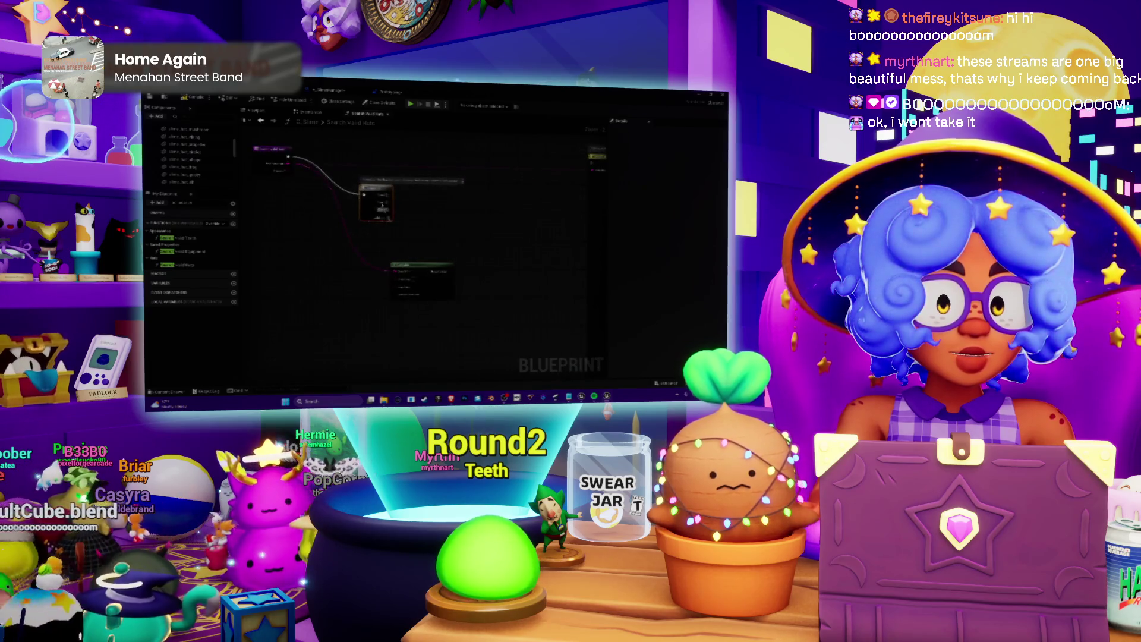
left_click_drag(368, 190, 349, 178)
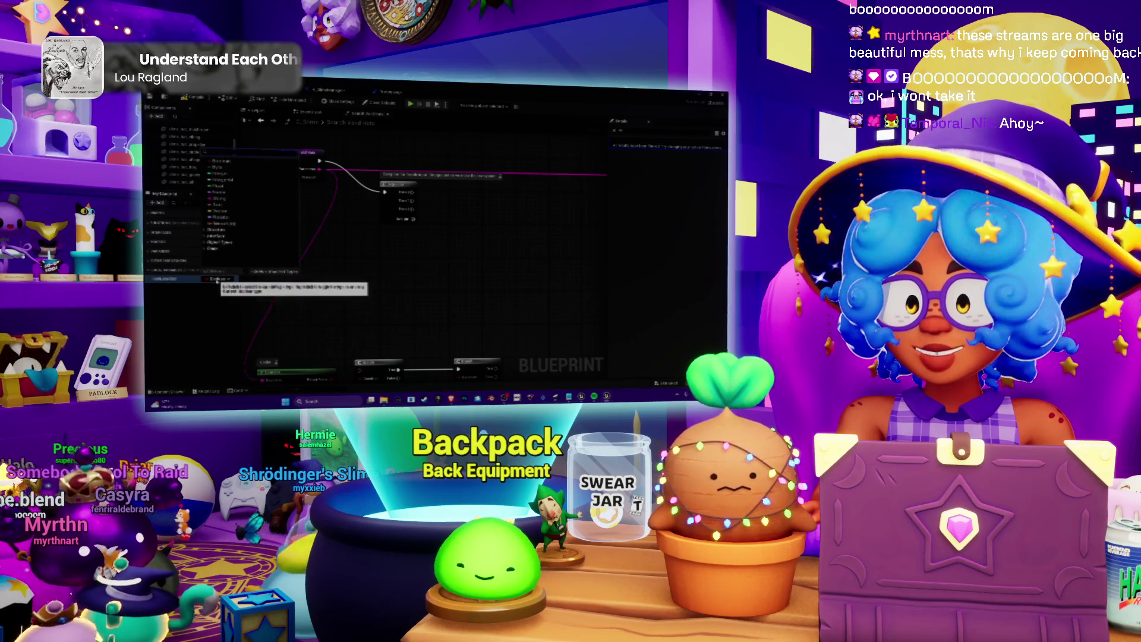
Set the new variable's type to String.
left_click(217, 279)
left_click(220, 199)
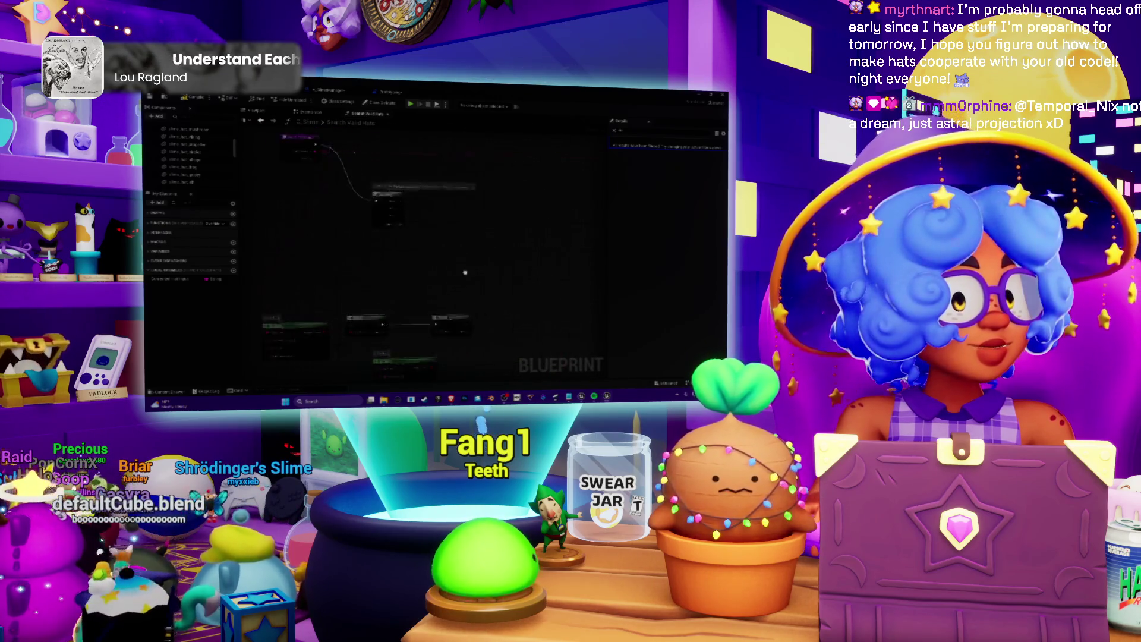
Move the wired node up toward the top row of nodes.
left_click_drag(366, 229, 359, 136)
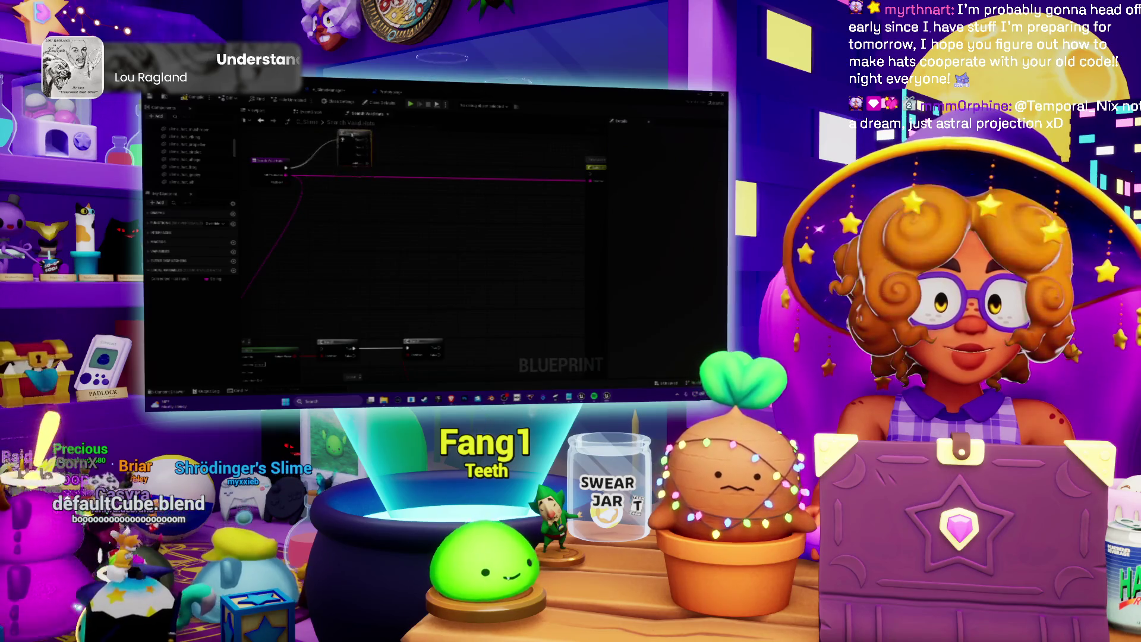
left_click_drag(338, 177, 398, 175)
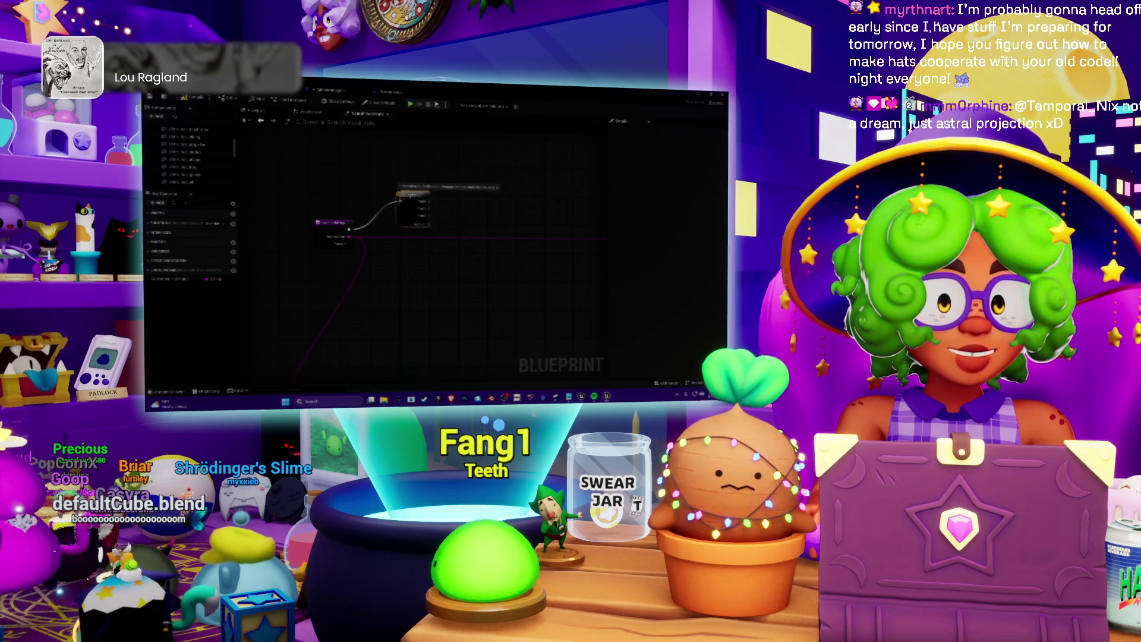
left_click_drag(415, 198, 408, 194)
mouse_move(431, 278)
left_mouse_down()
mouse_move(433, 203)
mouse_move(414, 283)
mouse_move(437, 194)
left_mouse_up()
left_click_drag(495, 268, 397, 241)
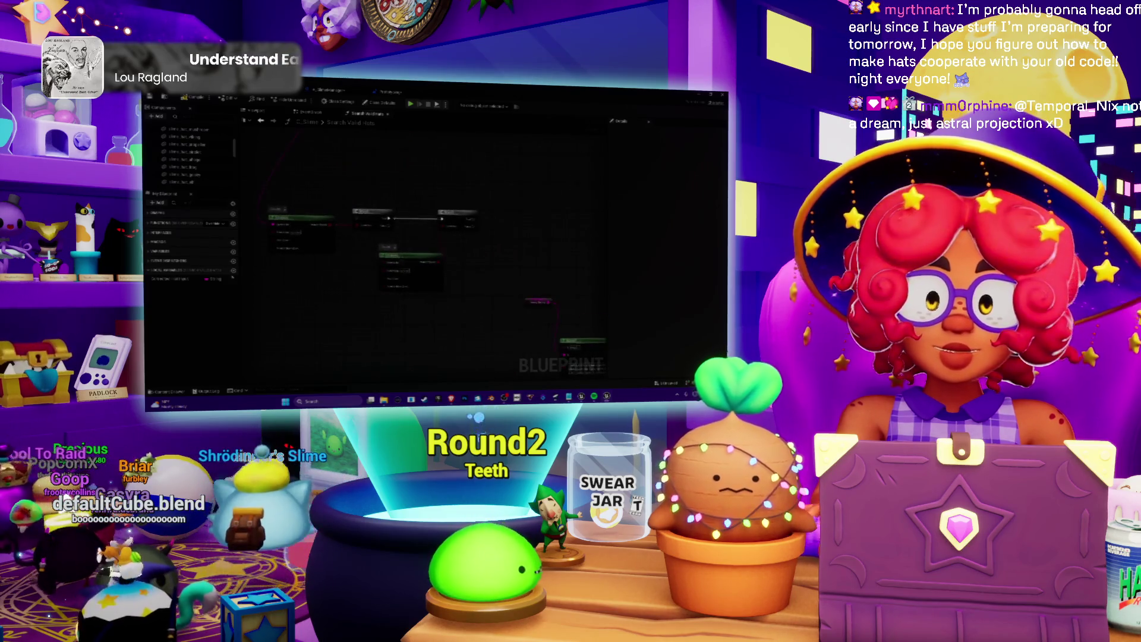
Place a blueprint variable in the graph and move the lower node beside the node chain.
left_click_drag(174, 280, 404, 284)
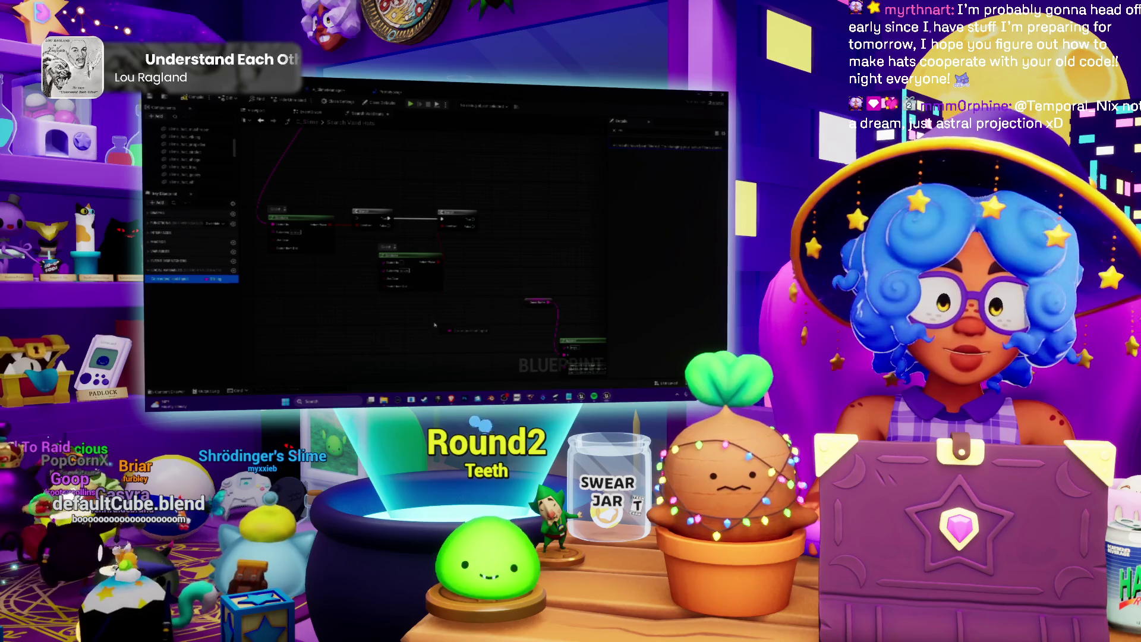
left_click_drag(484, 322, 446, 260)
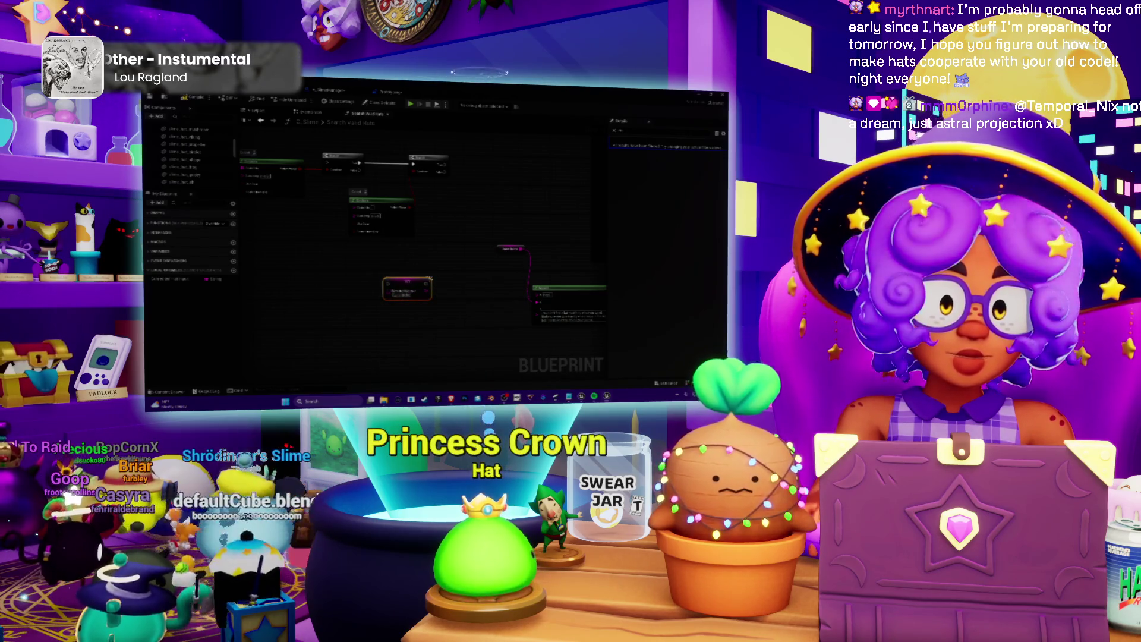
scroll(409, 206, "up", 2)
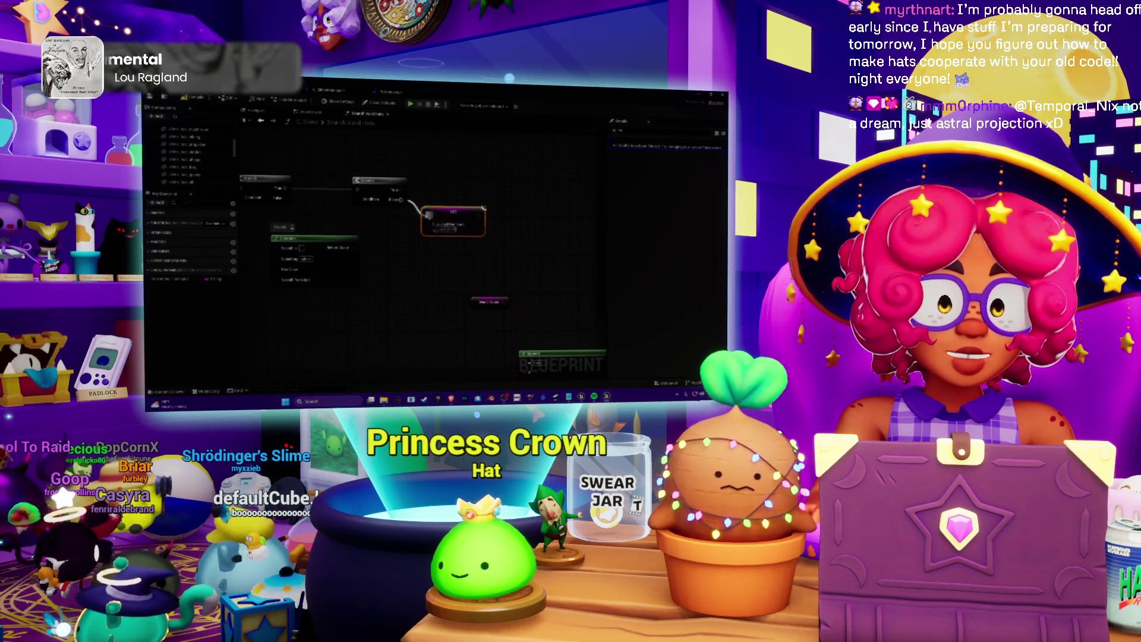
scroll(414, 262, "down", 1)
left_click_drag(396, 259, 393, 238)
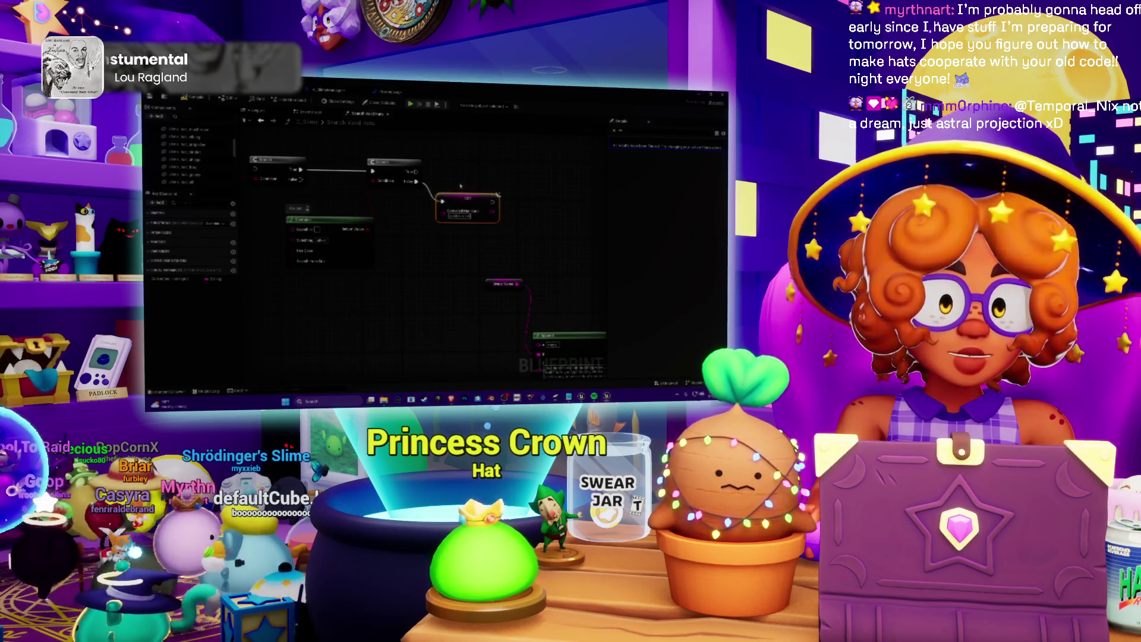
mouse_move(469, 199)
left_mouse_down()
mouse_move(531, 195)
mouse_move(485, 155)
left_mouse_up()
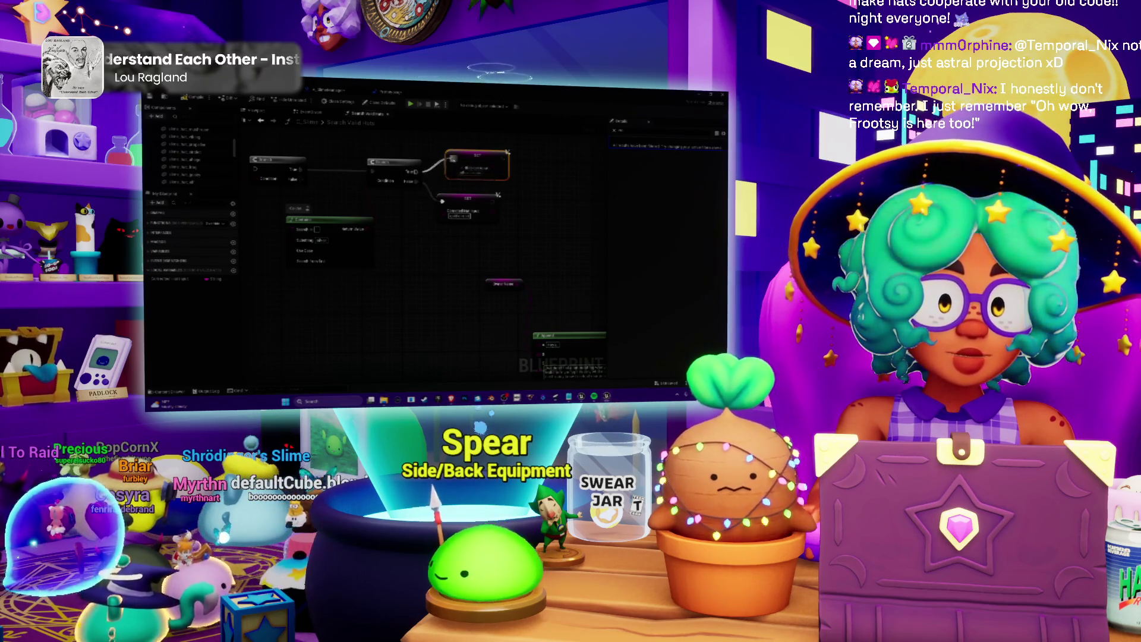
mouse_move(476, 156)
left_mouse_down()
mouse_move(466, 161)
mouse_move(533, 169)
left_mouse_up()
mouse_move(506, 226)
left_mouse_down()
mouse_move(487, 179)
mouse_move(502, 190)
left_mouse_up()
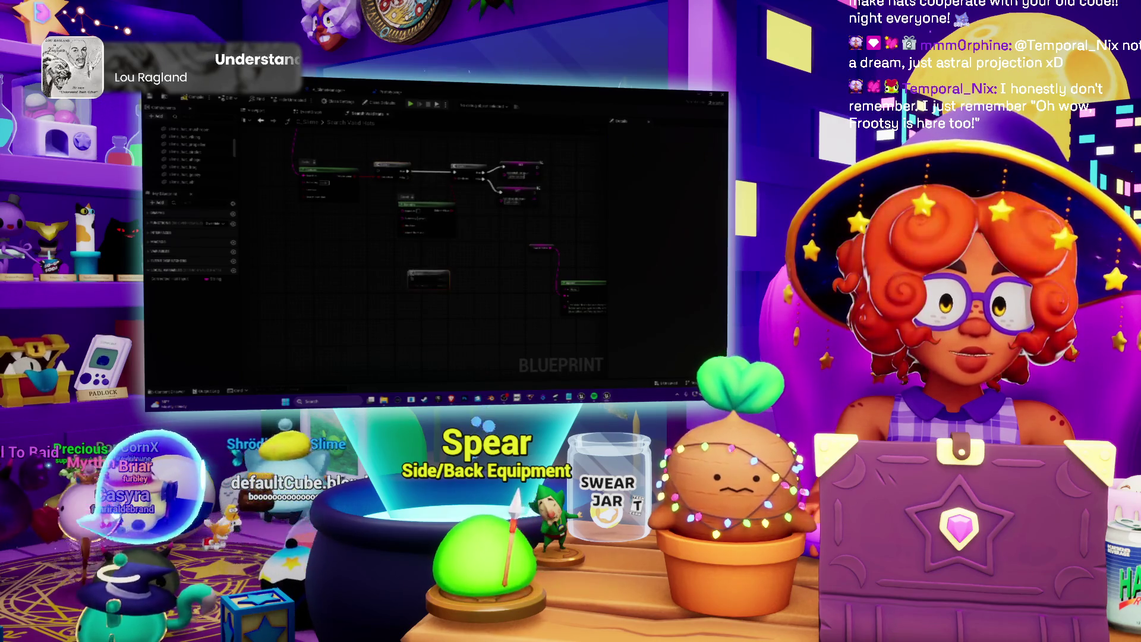
Select the upper-left node and zoom in on it.
left_click(331, 175)
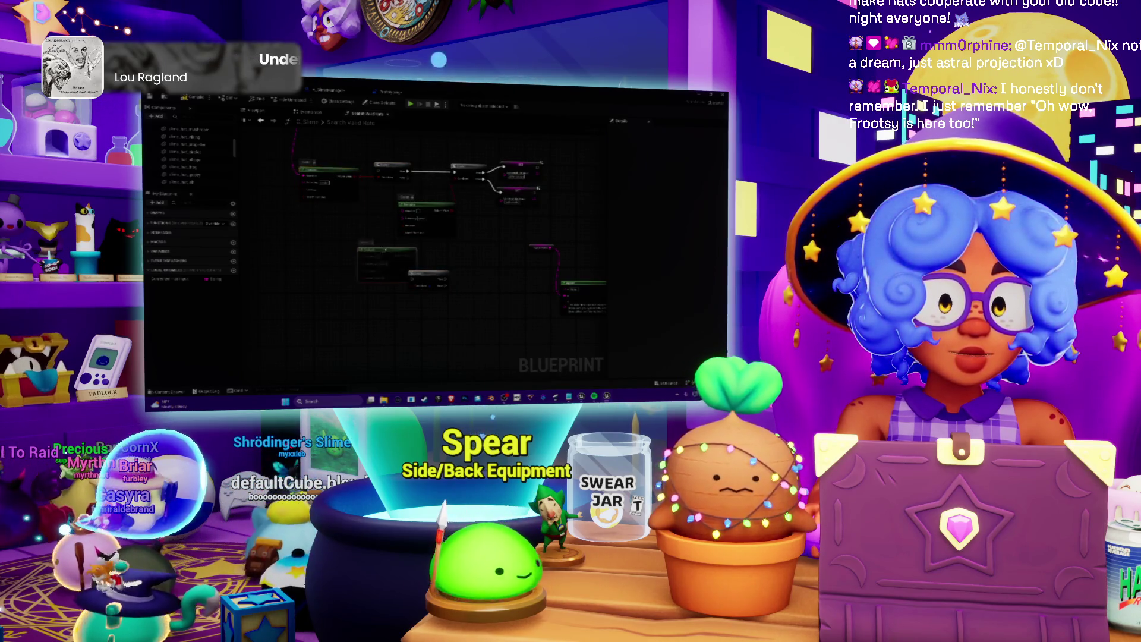
scroll(362, 269, "up", 2)
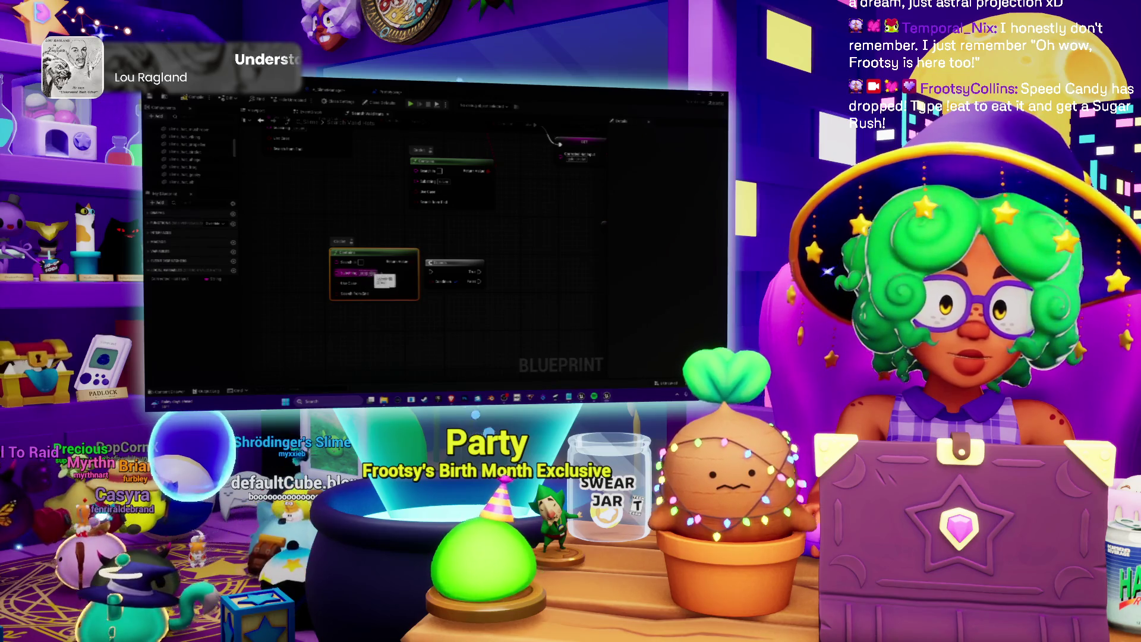
scroll(386, 226, "down", 2)
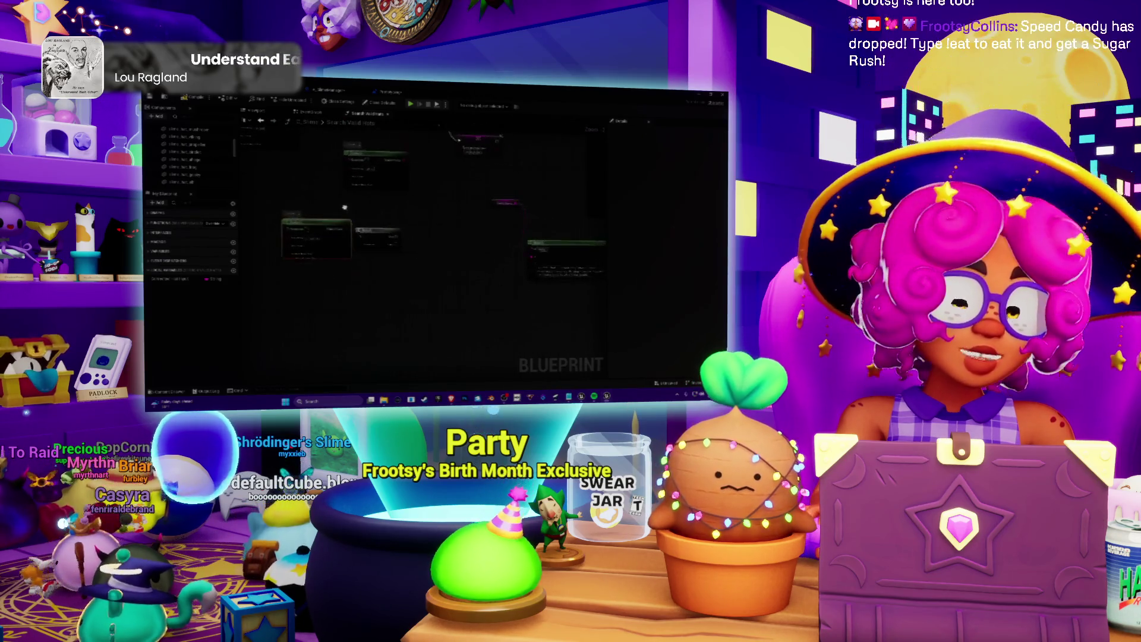
left_click_drag(351, 204, 371, 201)
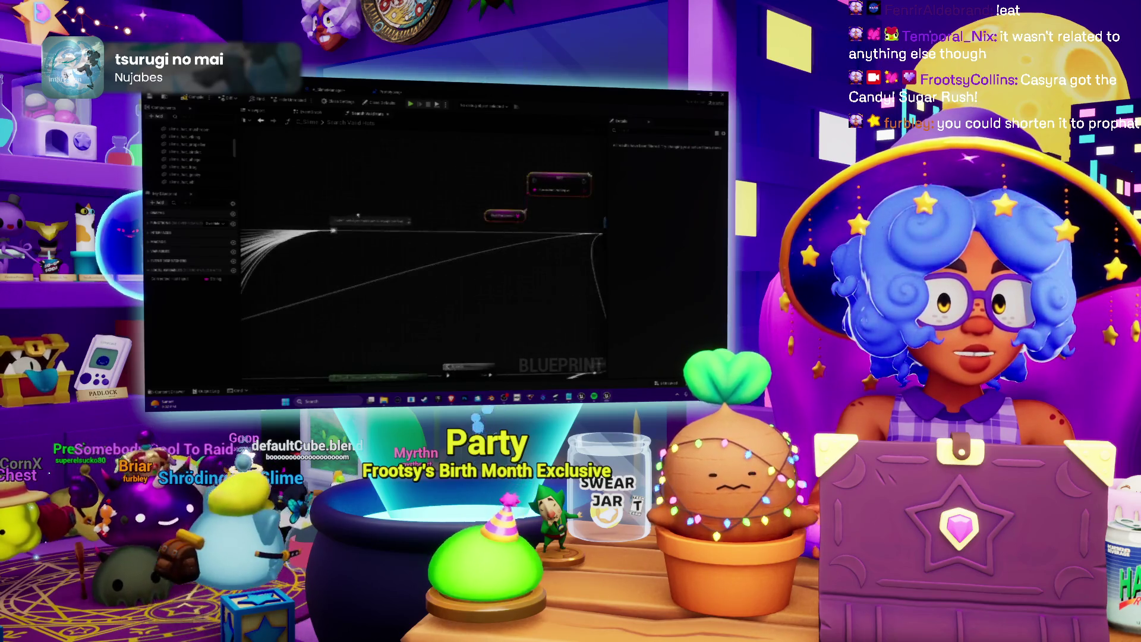
Drag a wire from the pin over to the SET node.
left_click_drag(333, 232, 537, 183)
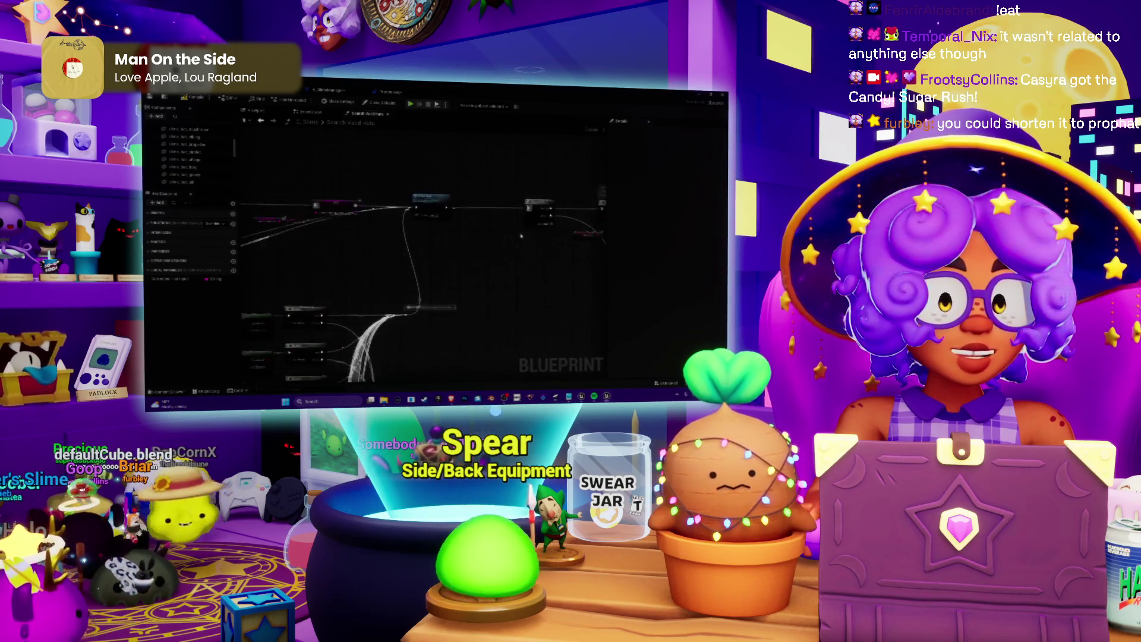
Pan the blueprint graph to look over another part of the wiring.
left_click_drag(433, 251, 376, 231)
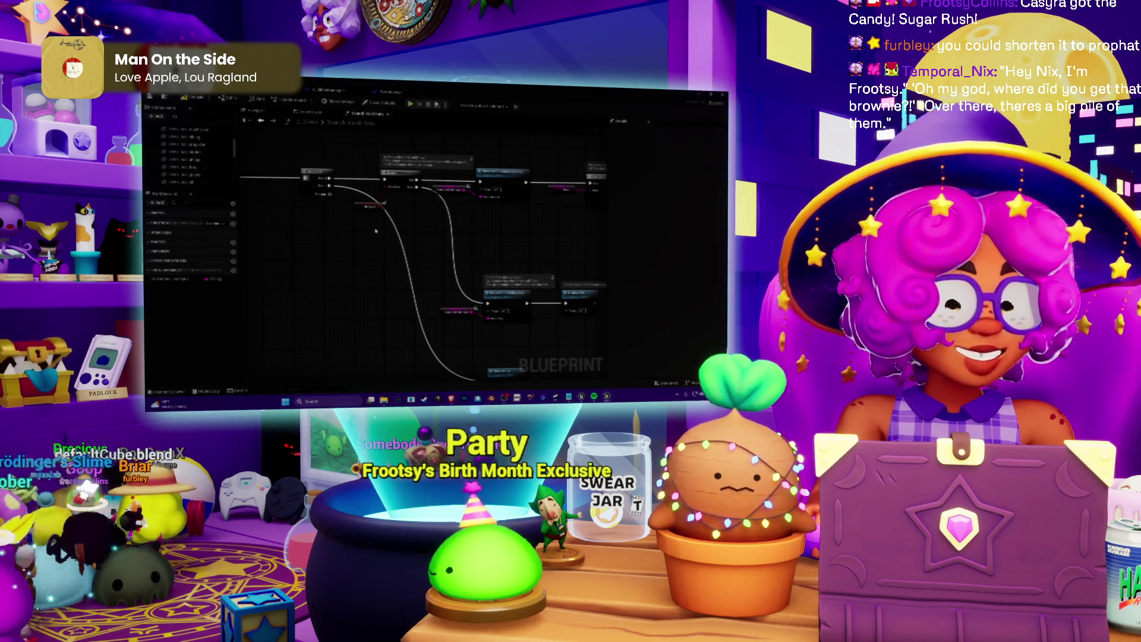
left_click_drag(493, 232, 404, 216)
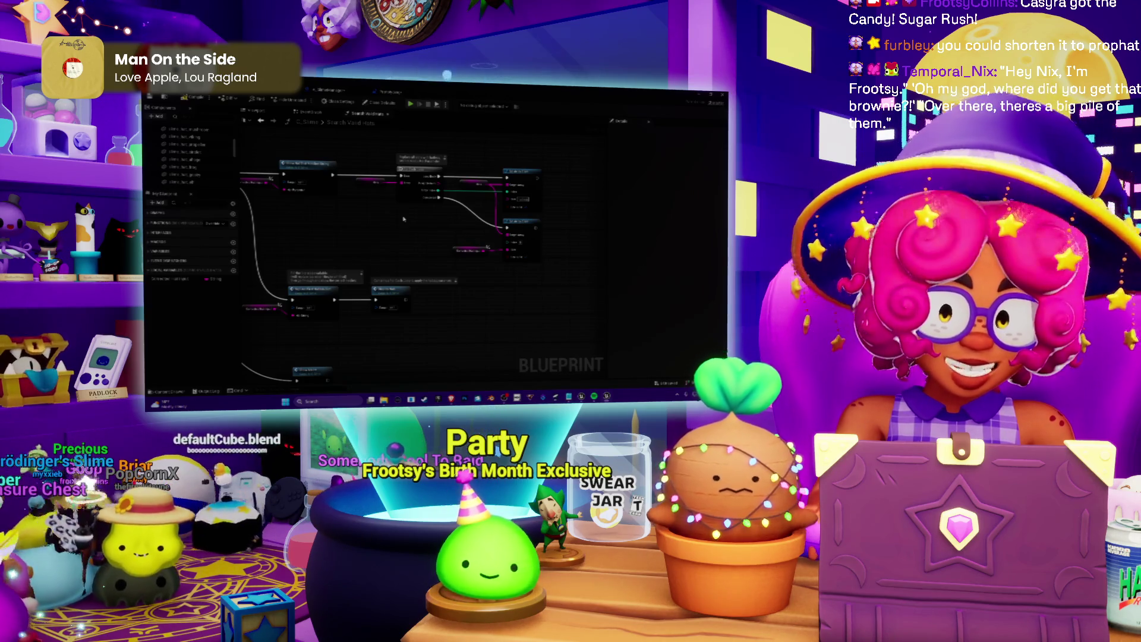
mouse_move(429, 262)
left_mouse_down()
mouse_move(357, 231)
mouse_move(463, 269)
left_mouse_up()
mouse_move(318, 260)
left_mouse_down()
mouse_move(498, 271)
mouse_move(558, 331)
mouse_move(565, 376)
left_mouse_up()
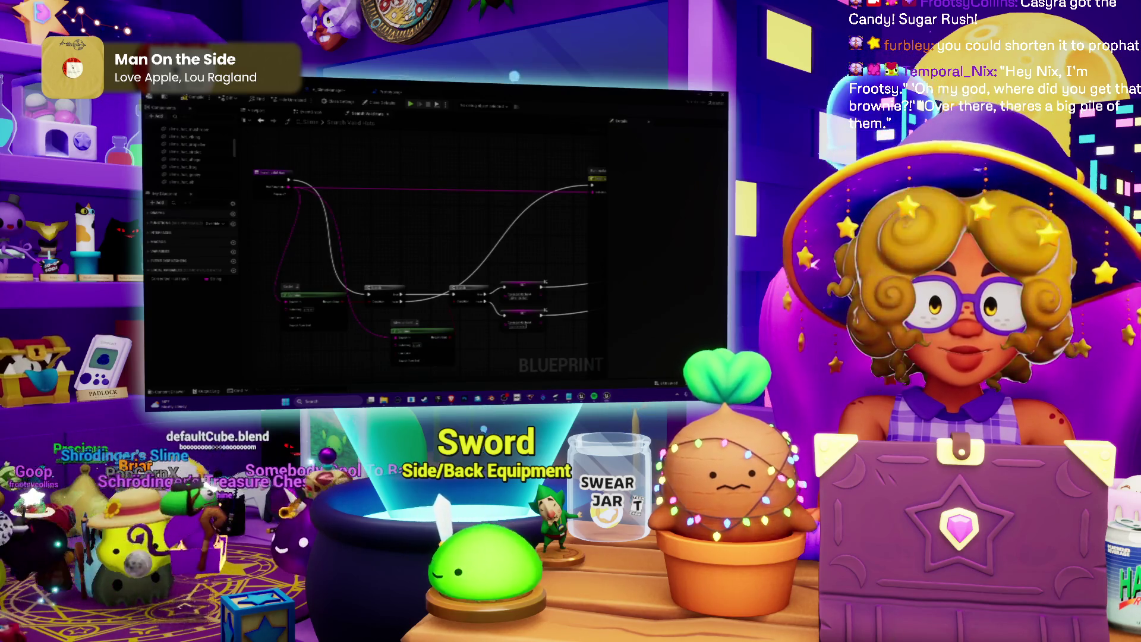
Save the slime blueprint and bring the fanned wires into view.
key("ctrl+s")
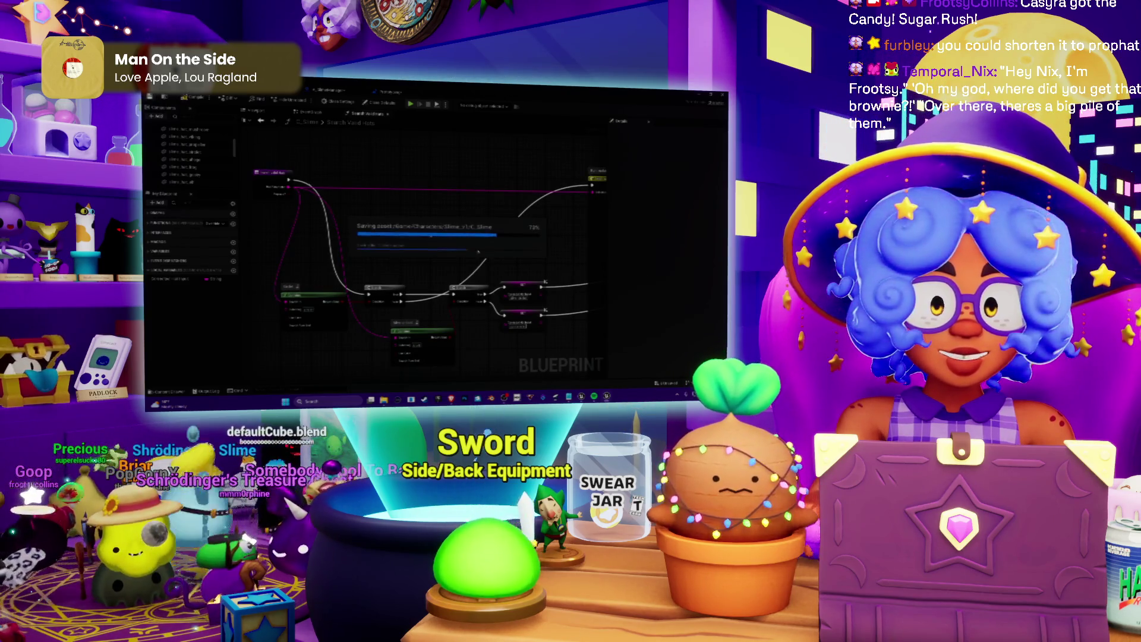
mouse_move(431, 236)
left_mouse_down()
mouse_move(482, 186)
mouse_move(525, 218)
mouse_move(475, 259)
mouse_move(422, 232)
mouse_move(378, 236)
left_mouse_up()
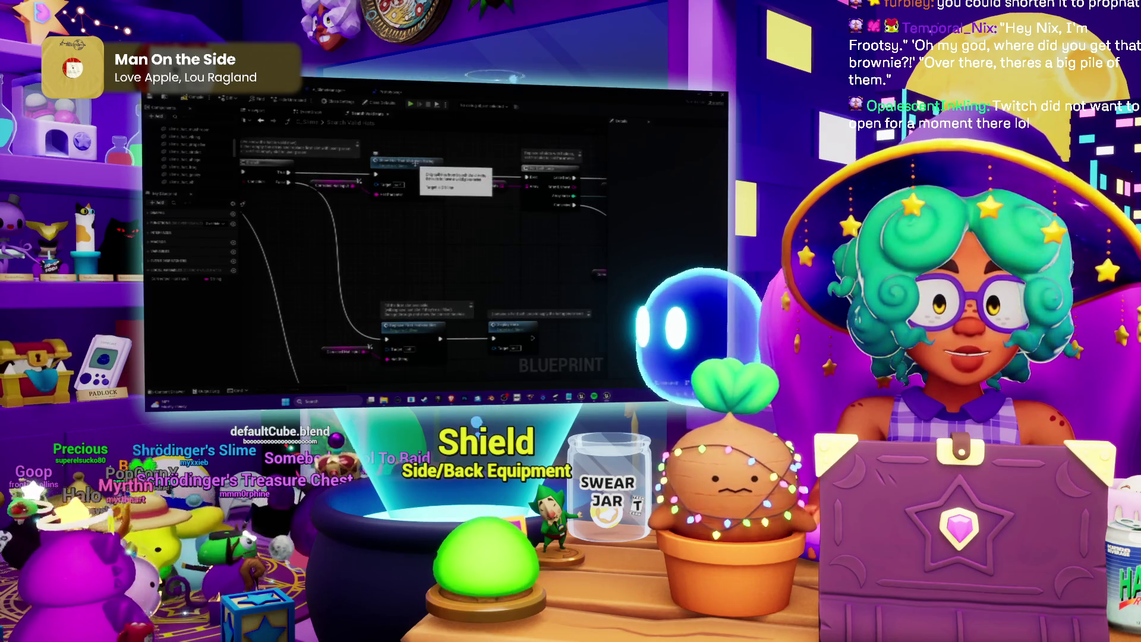
scroll(428, 179, "down", 5)
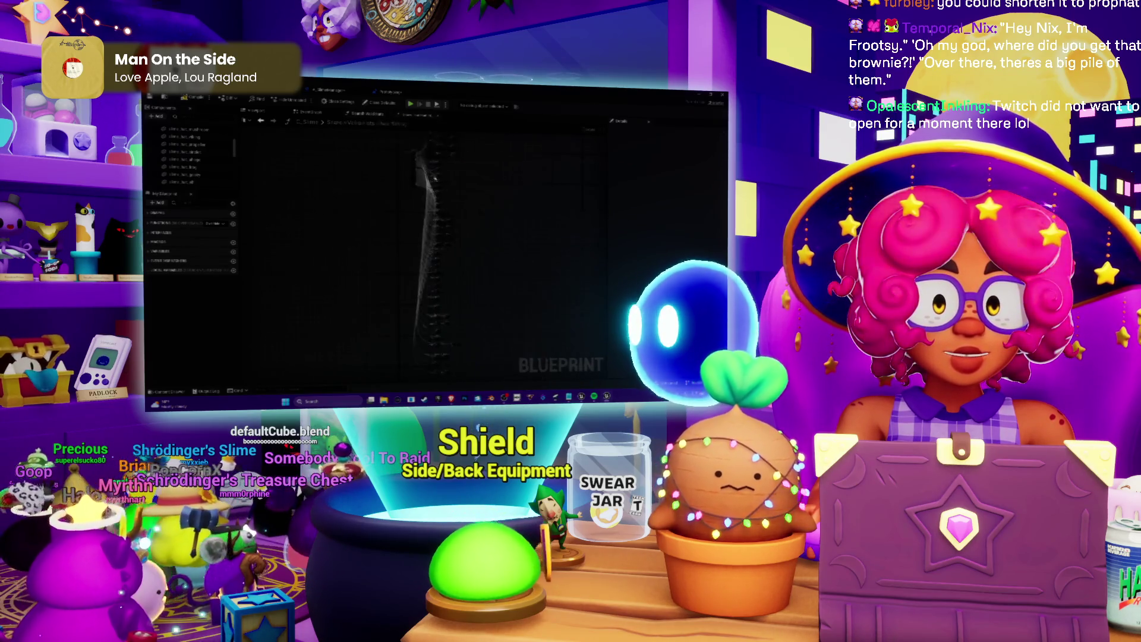
Zoom in, nudge the node column slightly right, and select it to show its properties.
scroll(433, 177, "up", 3)
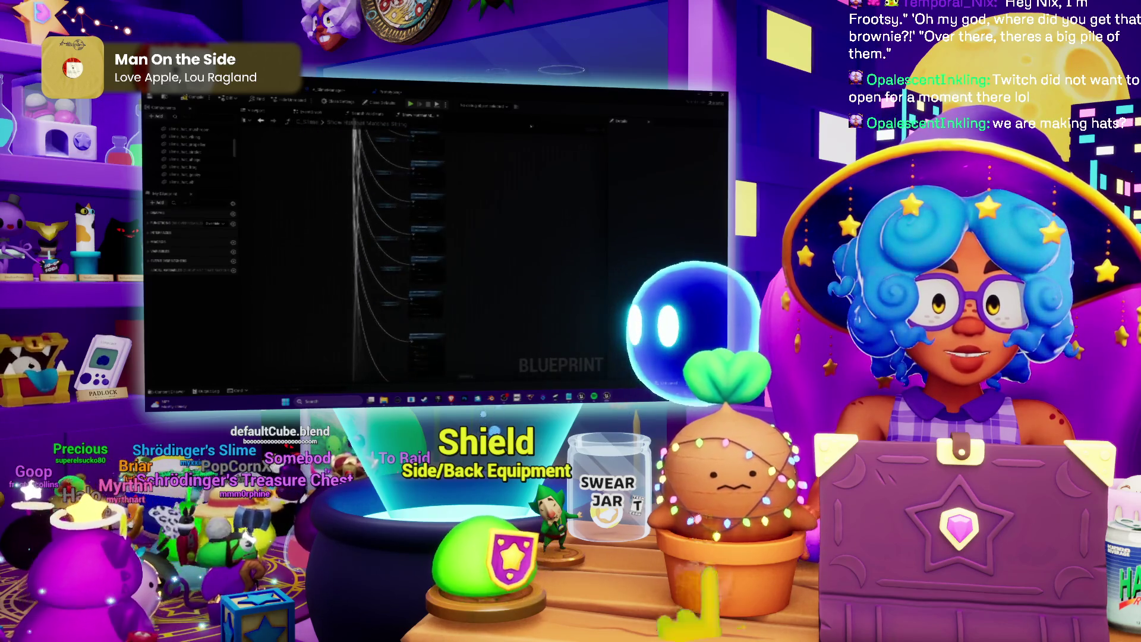
scroll(342, 254, "up", 4)
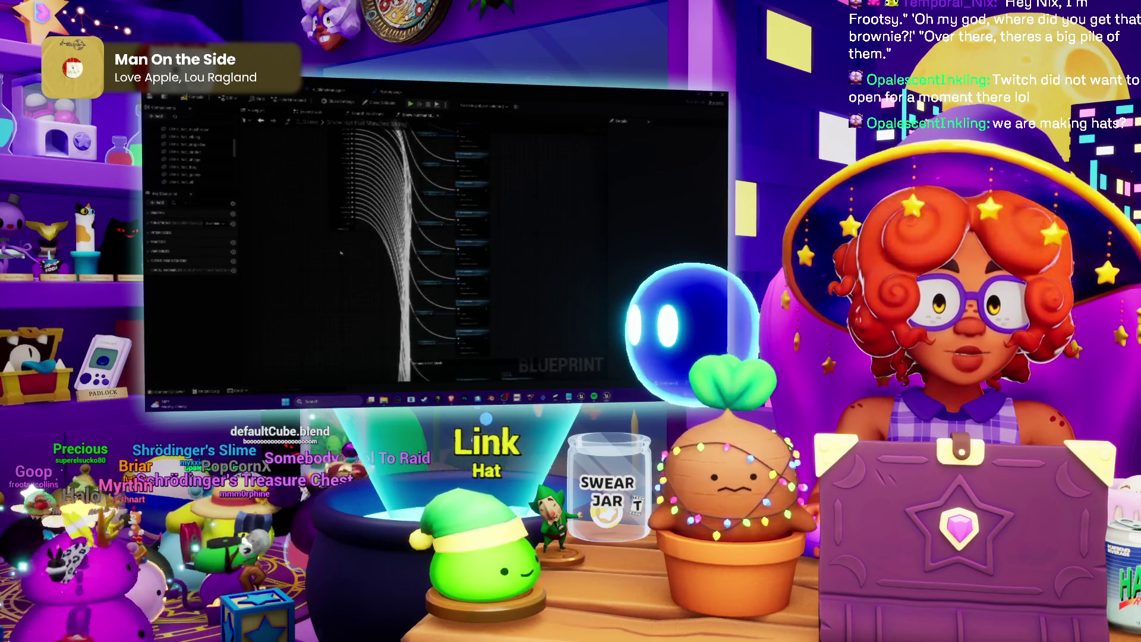
scroll(341, 254, "up", 3)
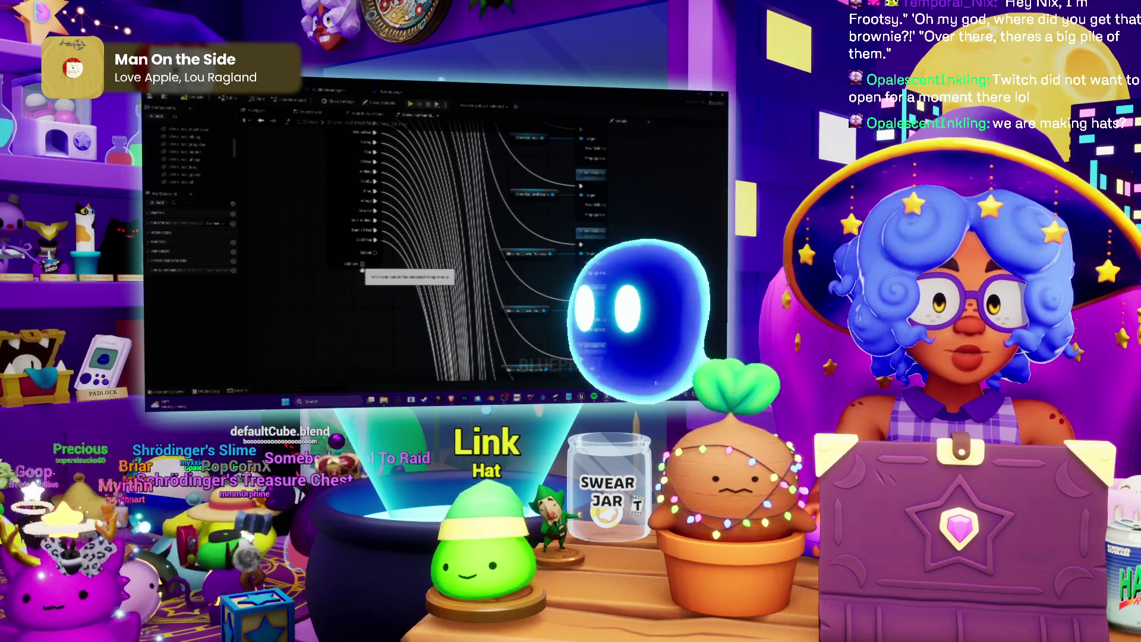
left_click_drag(362, 269, 380, 273)
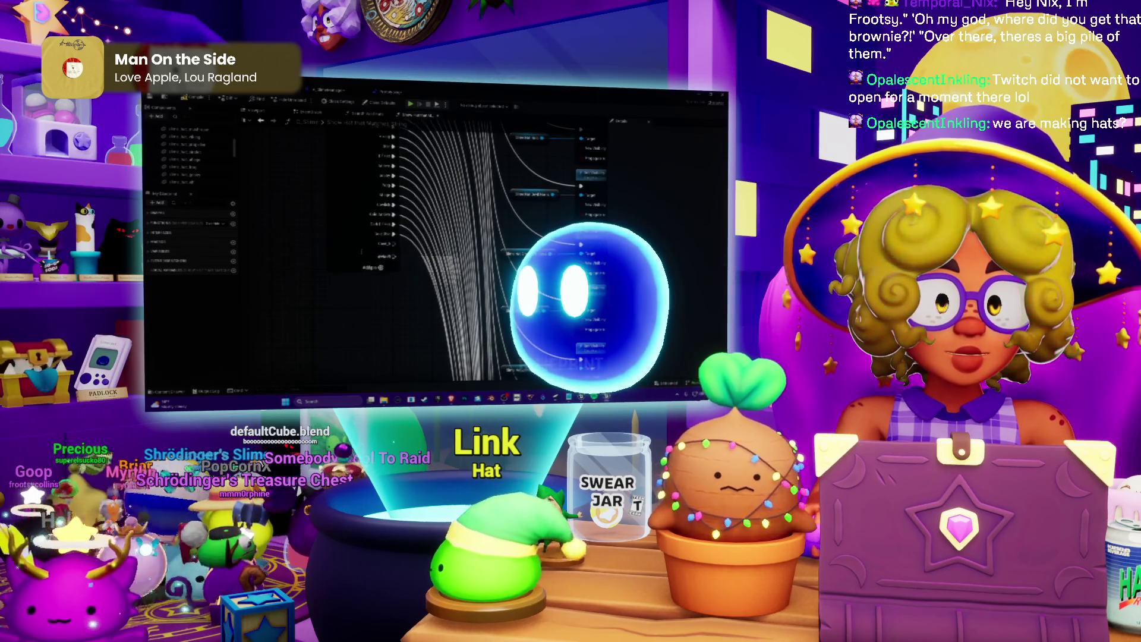
left_click(381, 267)
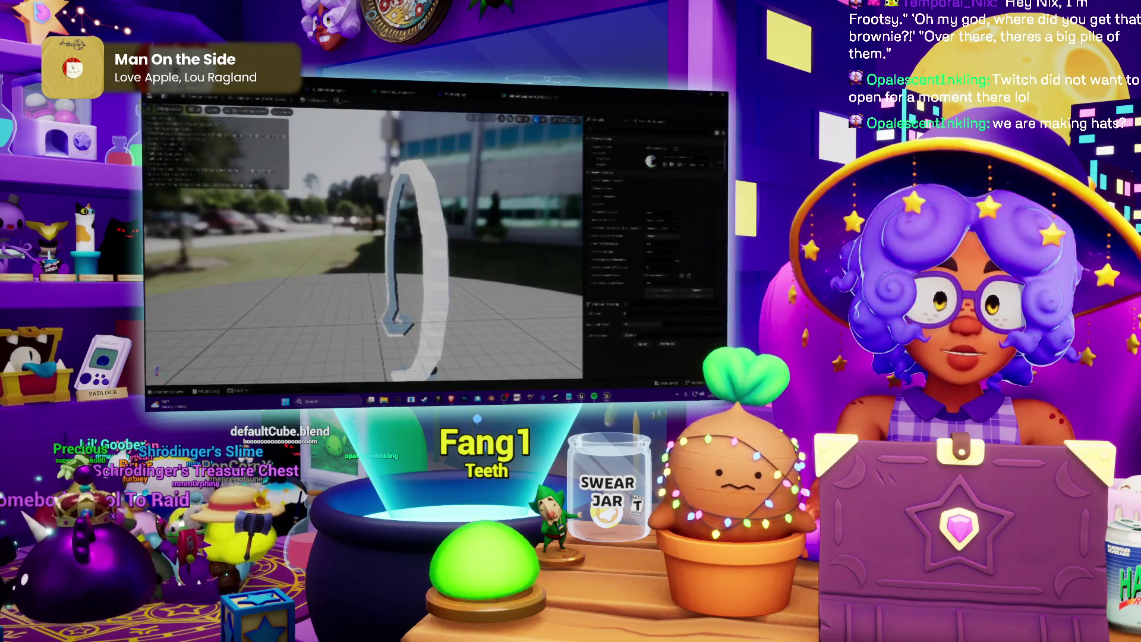
Assign the yellow-orange material to the arch hat mesh's material slot.
left_click(683, 158)
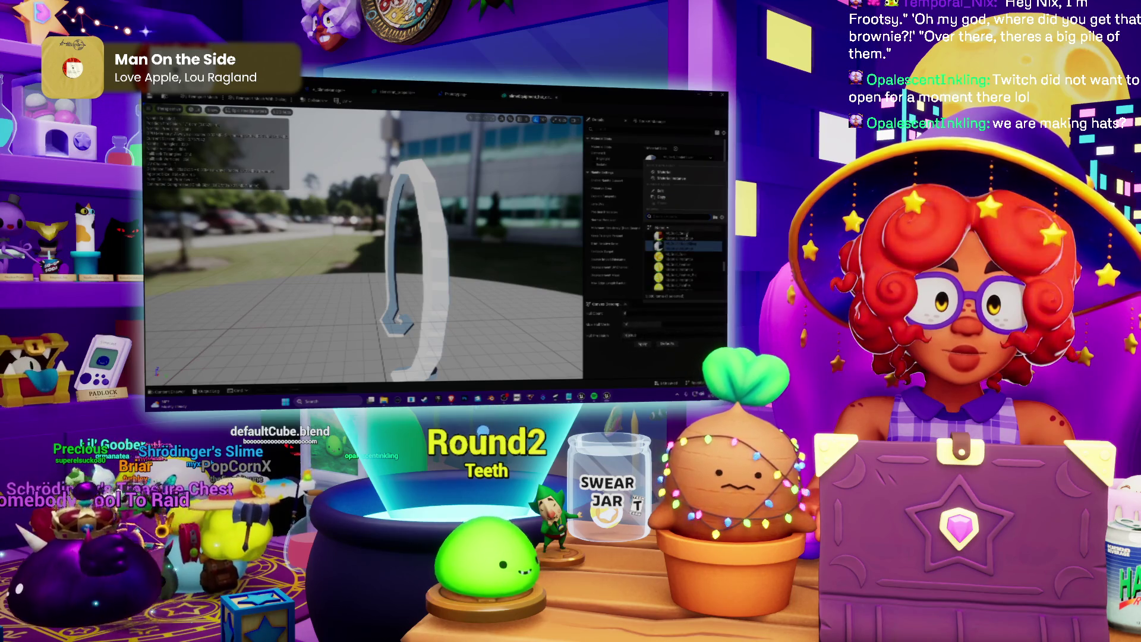
left_click(687, 237)
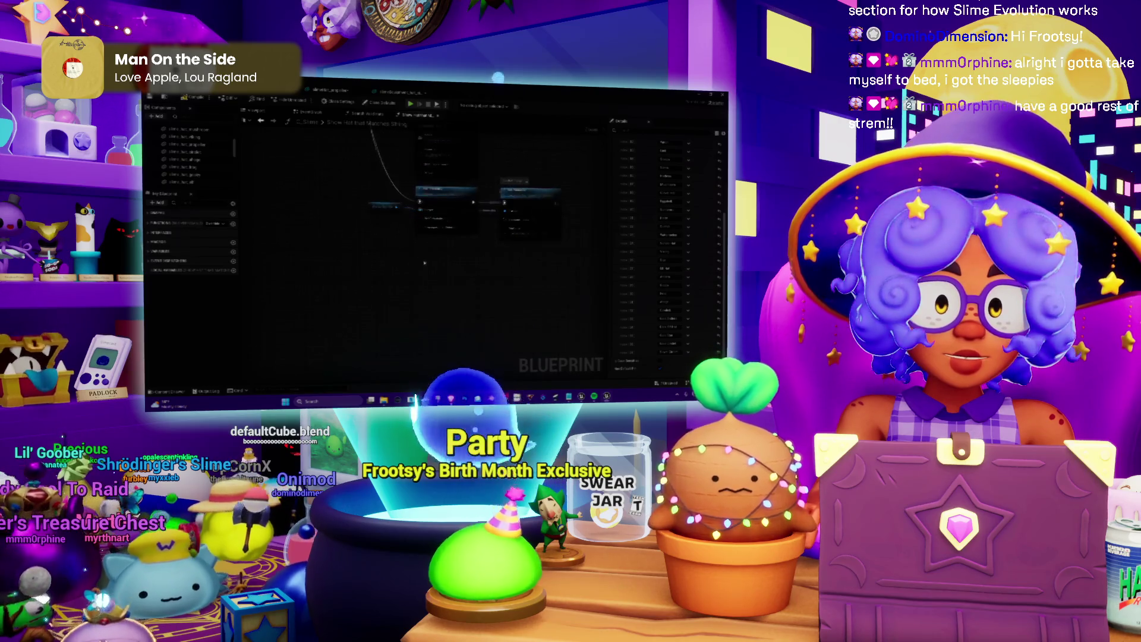
Select the two set-mesh nodes together and move them up and to the right.
mouse_move(553, 280)
left_mouse_down()
mouse_move(455, 198)
mouse_move(445, 169)
left_mouse_up()
left_click(411, 277)
left_click_drag(411, 275, 450, 276)
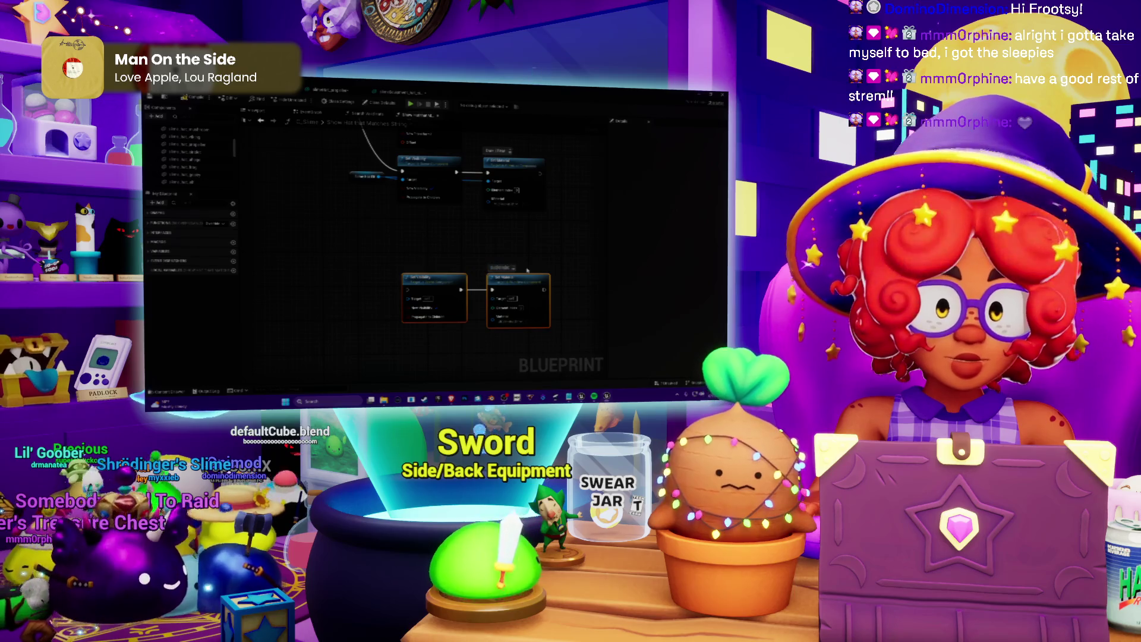
left_click_drag(512, 281, 509, 260)
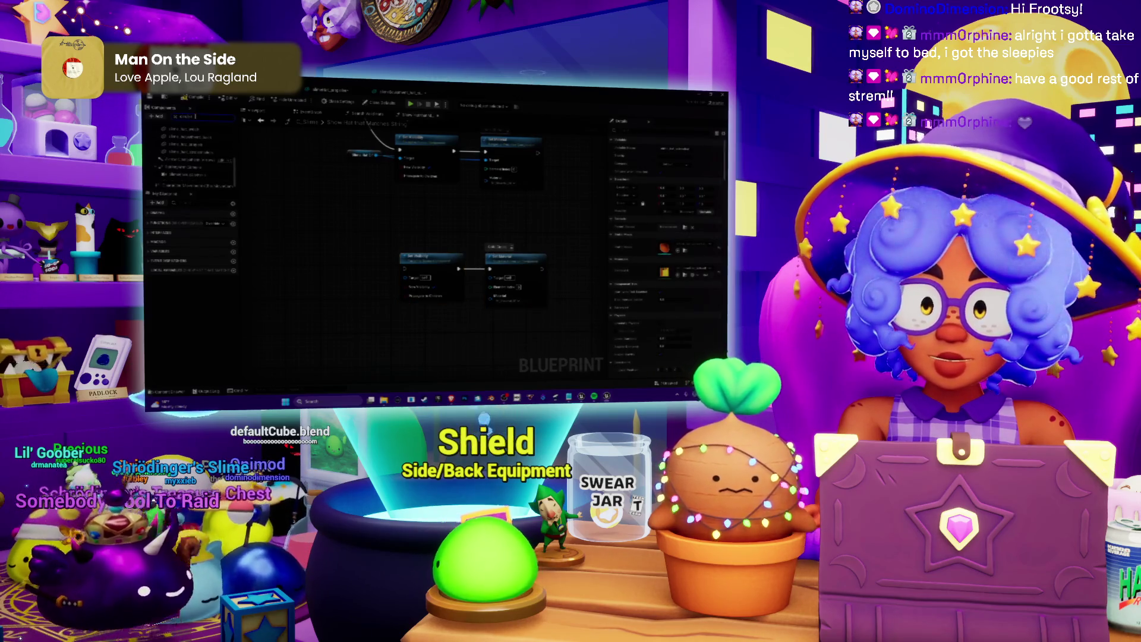
Add the component reference from the Components panel, wired into the lower node.
left_click(190, 150)
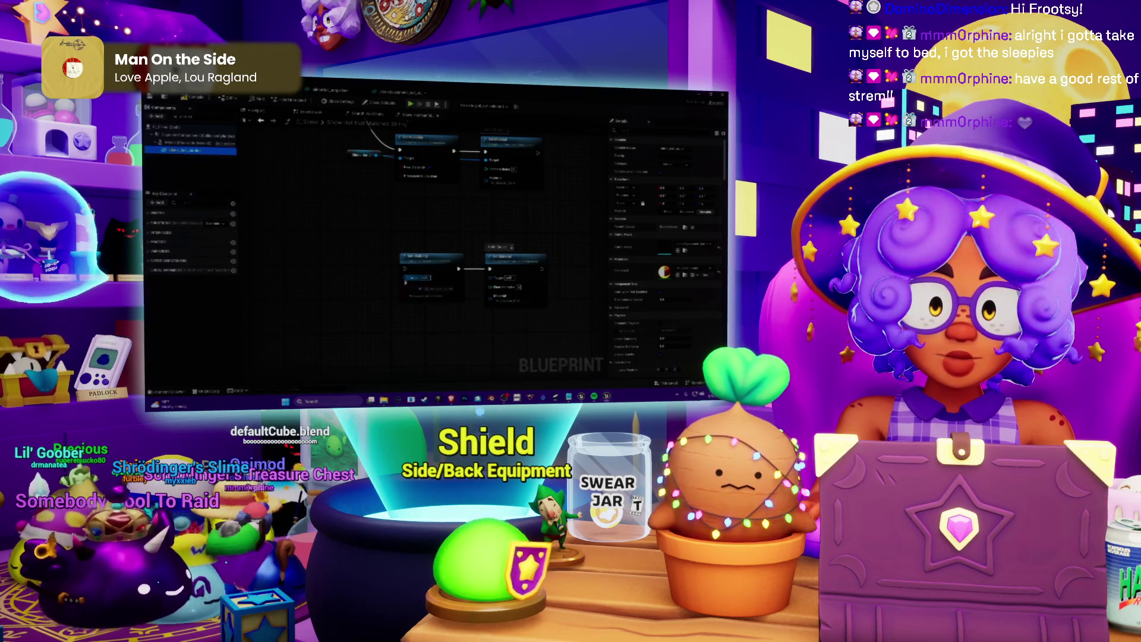
mouse_move(406, 282)
left_mouse_down()
mouse_move(351, 265)
mouse_move(349, 273)
mouse_move(428, 305)
mouse_move(488, 298)
left_mouse_up()
left_click(507, 316)
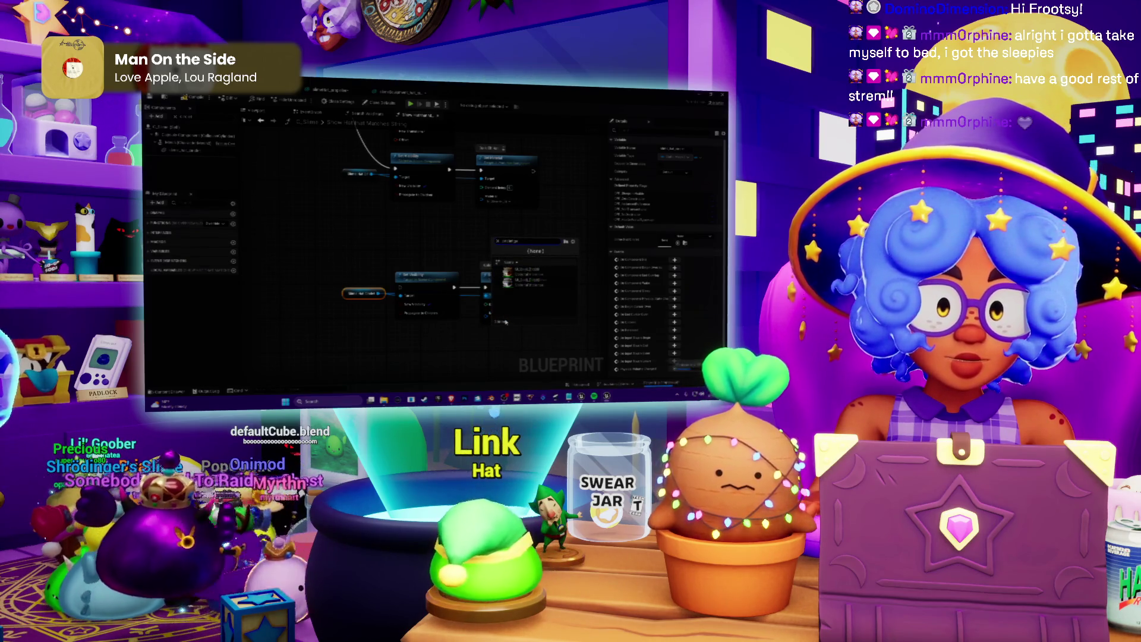
left_click_drag(404, 339, 408, 290)
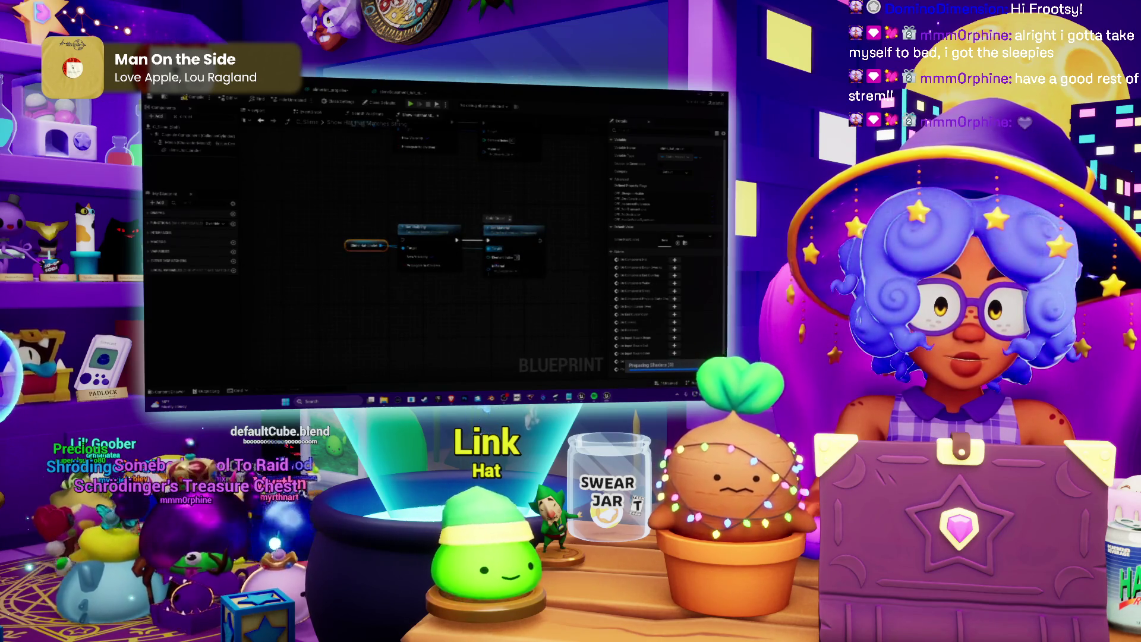
Duplicate the node group below the originals and choose a different mesh for the copy.
left_click(436, 253)
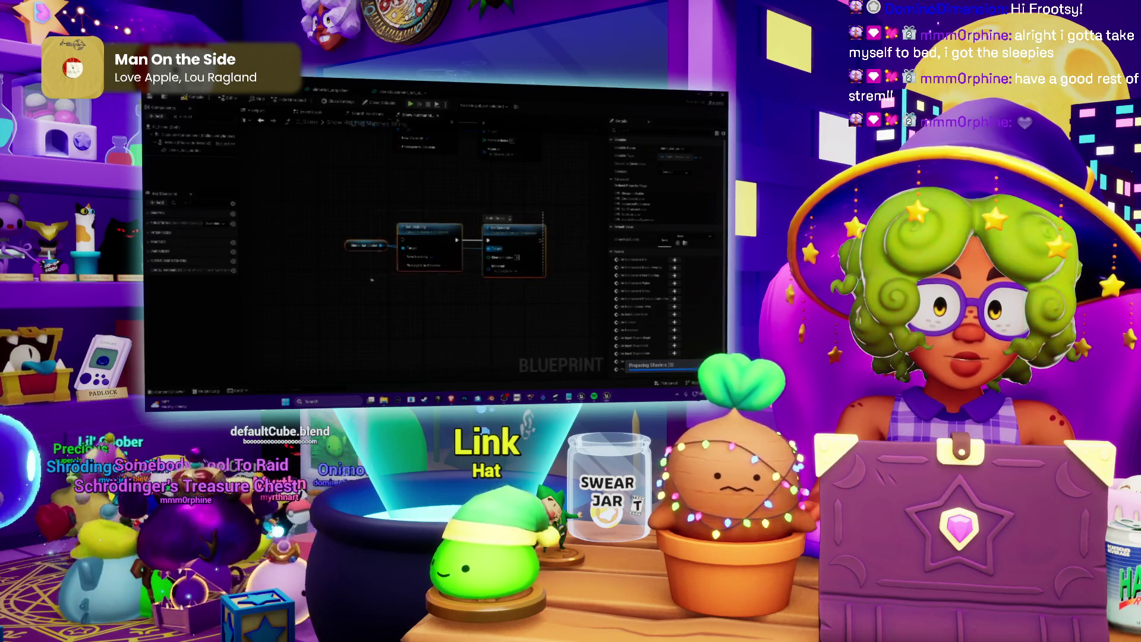
left_click_drag(371, 280, 372, 280)
key("ctrl+v")
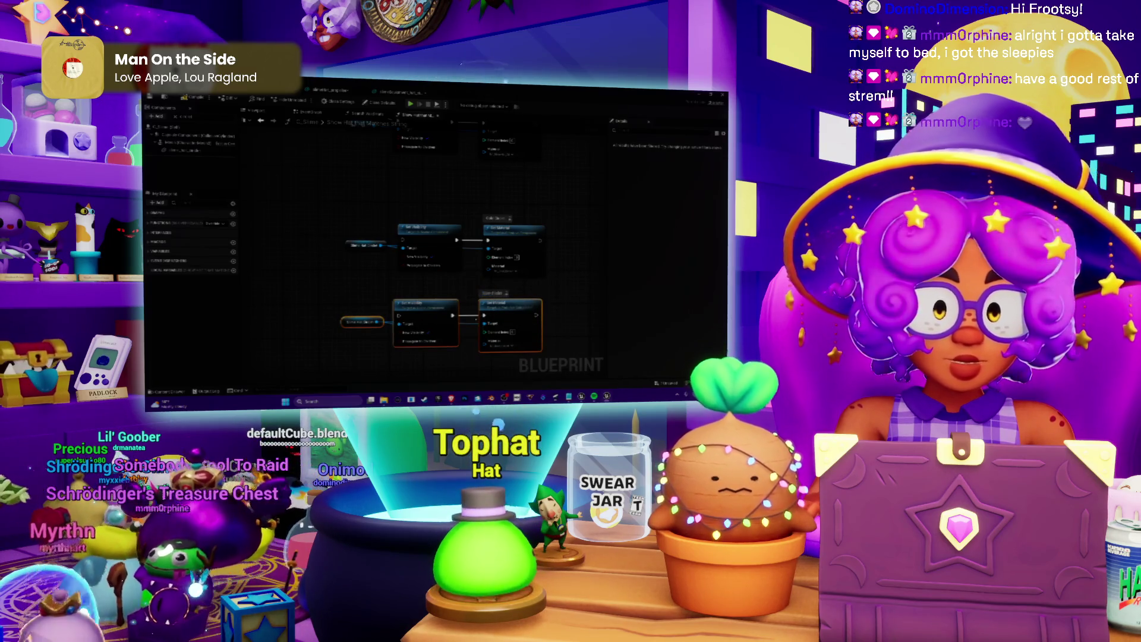
left_click(501, 349)
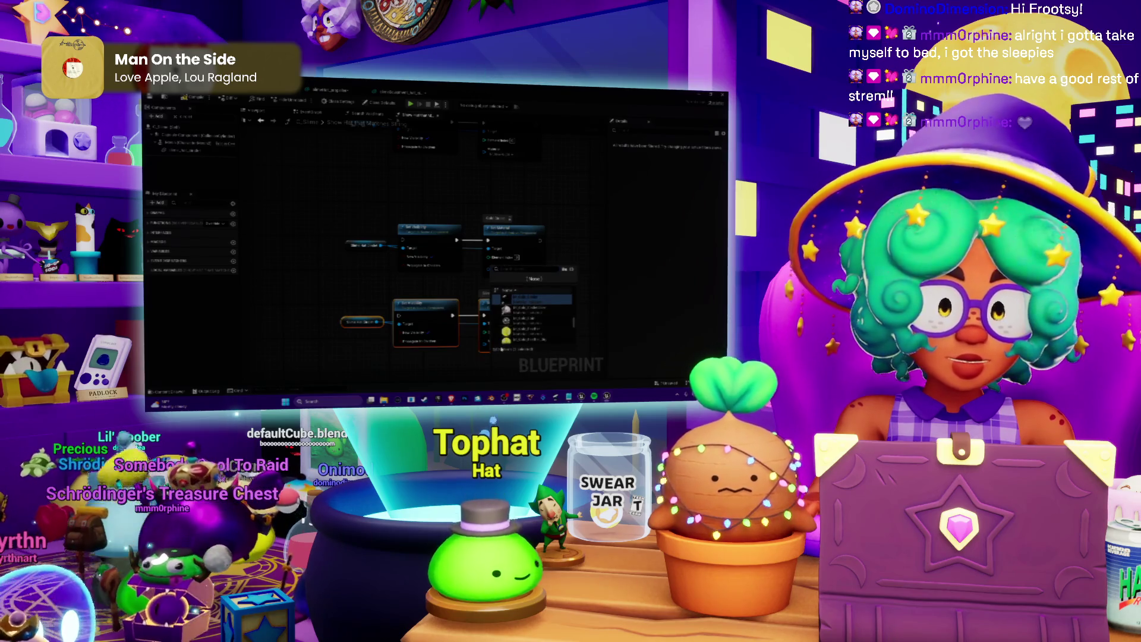
left_click(523, 298)
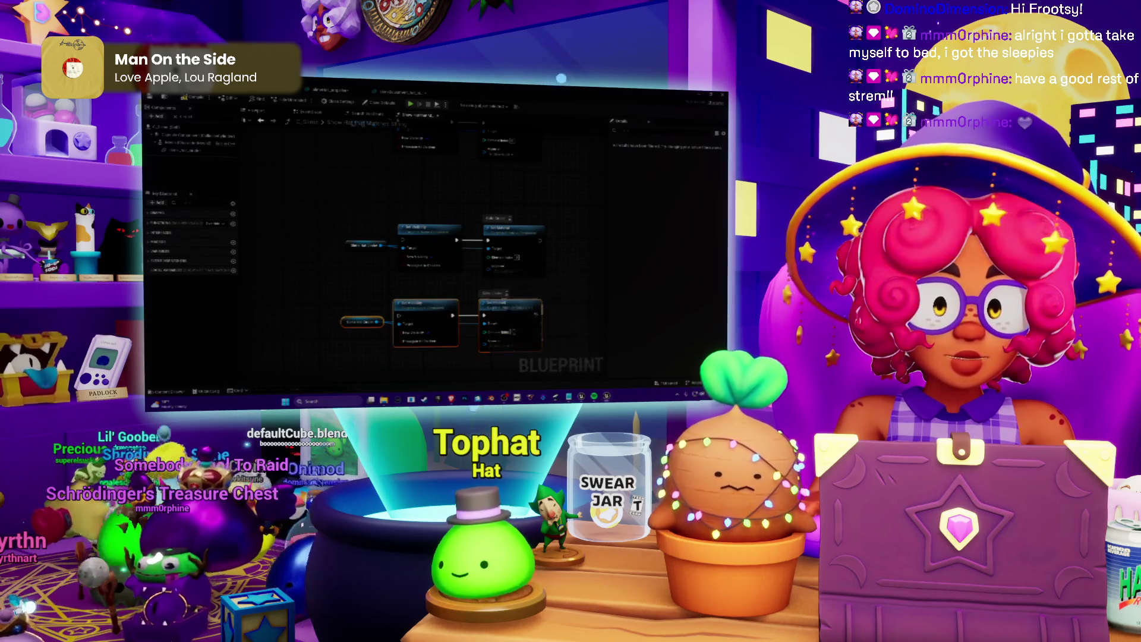
left_click_drag(378, 297, 395, 292)
scroll(390, 319, "down", 2)
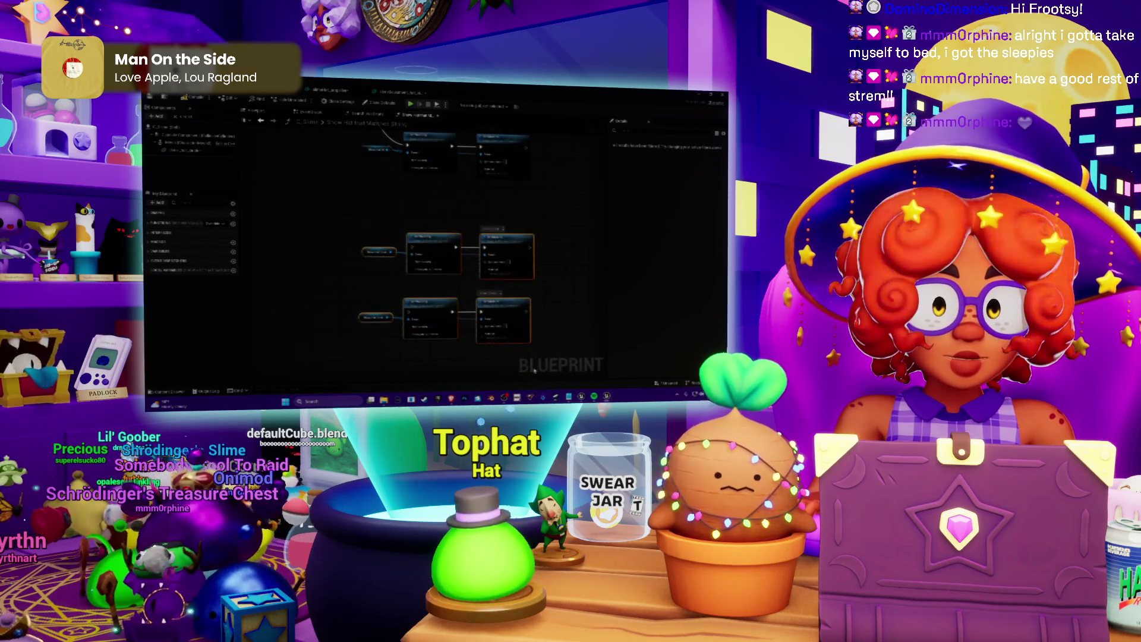
Wrap both set-mesh node pairs in a 'Circlet Mesh' comment and stretch it to fit.
key("c")
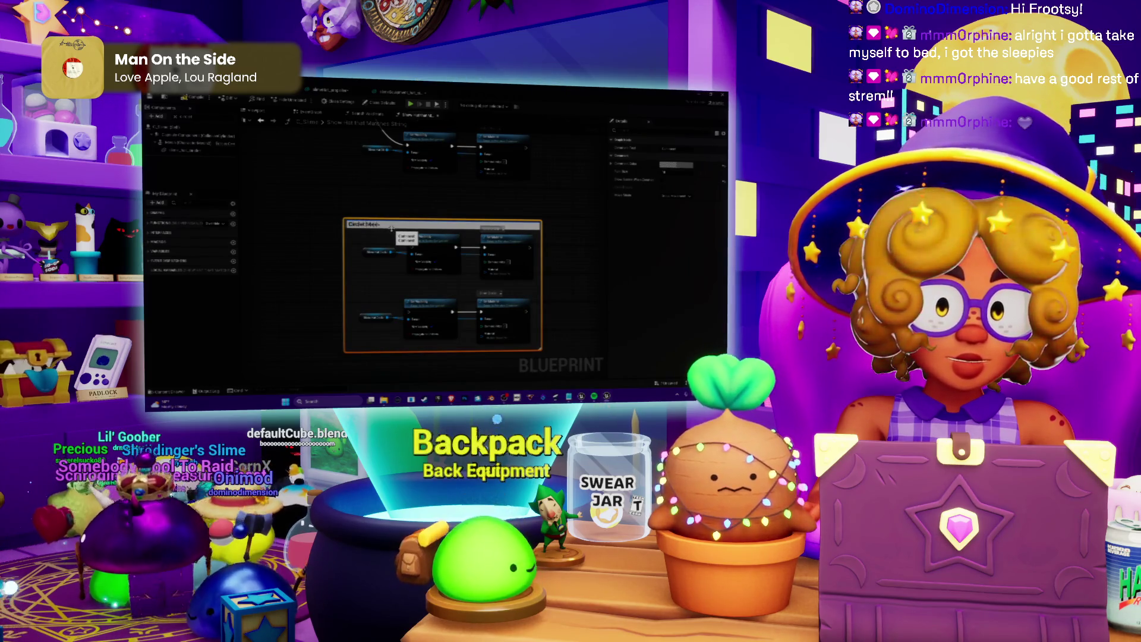
type("Mesh")
left_click(676, 164)
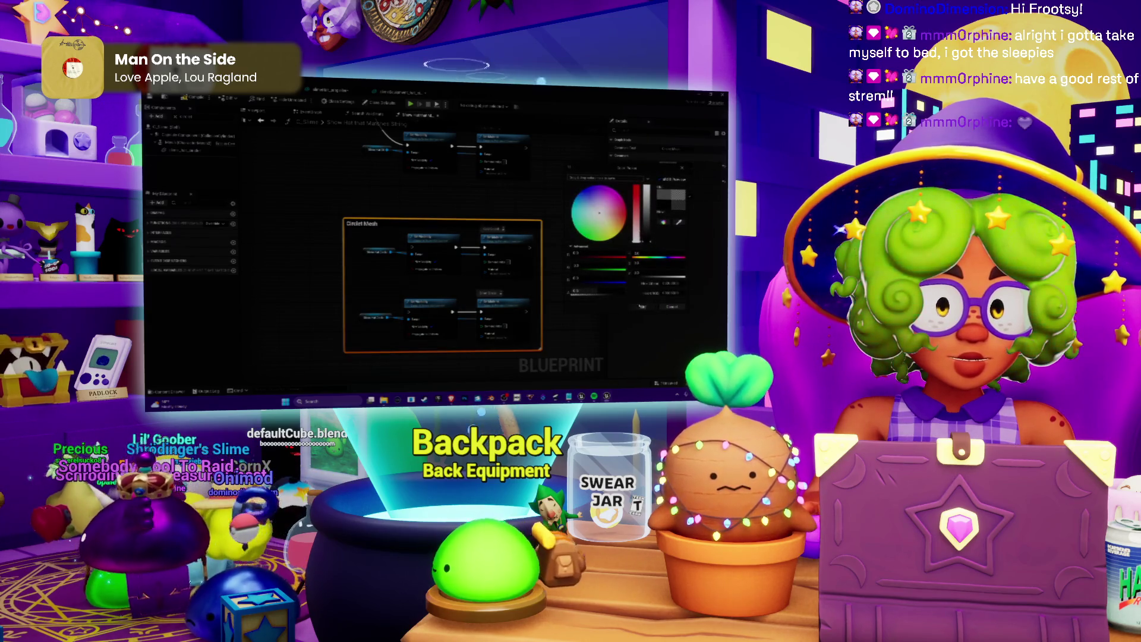
key("Escape")
left_click_drag(483, 221, 485, 202)
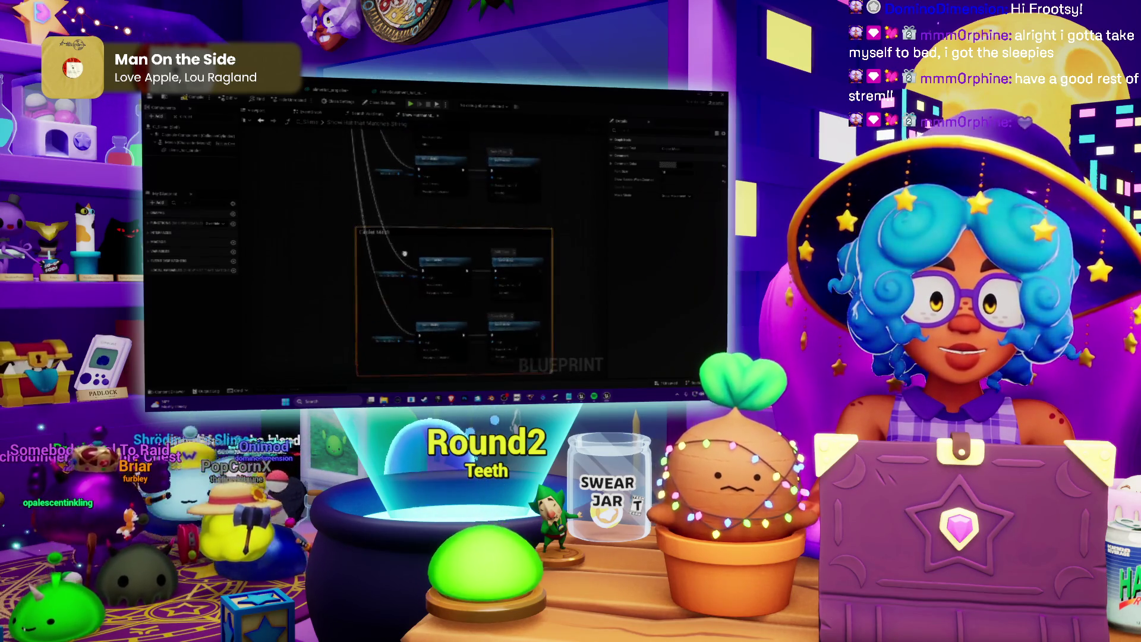
Paste the copied set-mesh node pair into the hat graph.
left_click(479, 229)
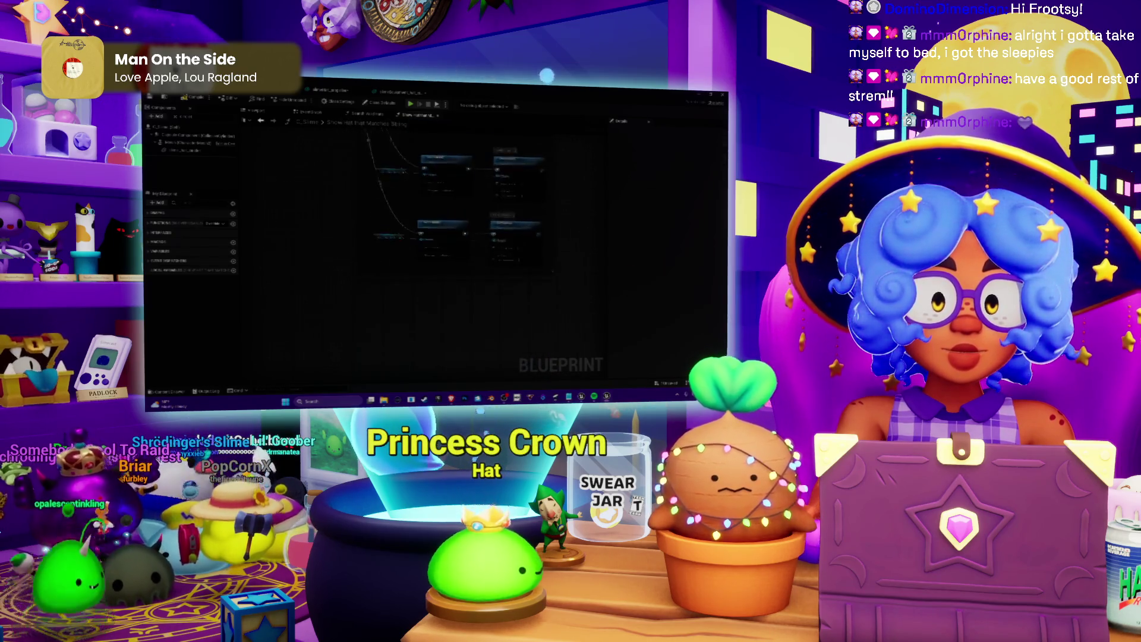
key("ctrl+v")
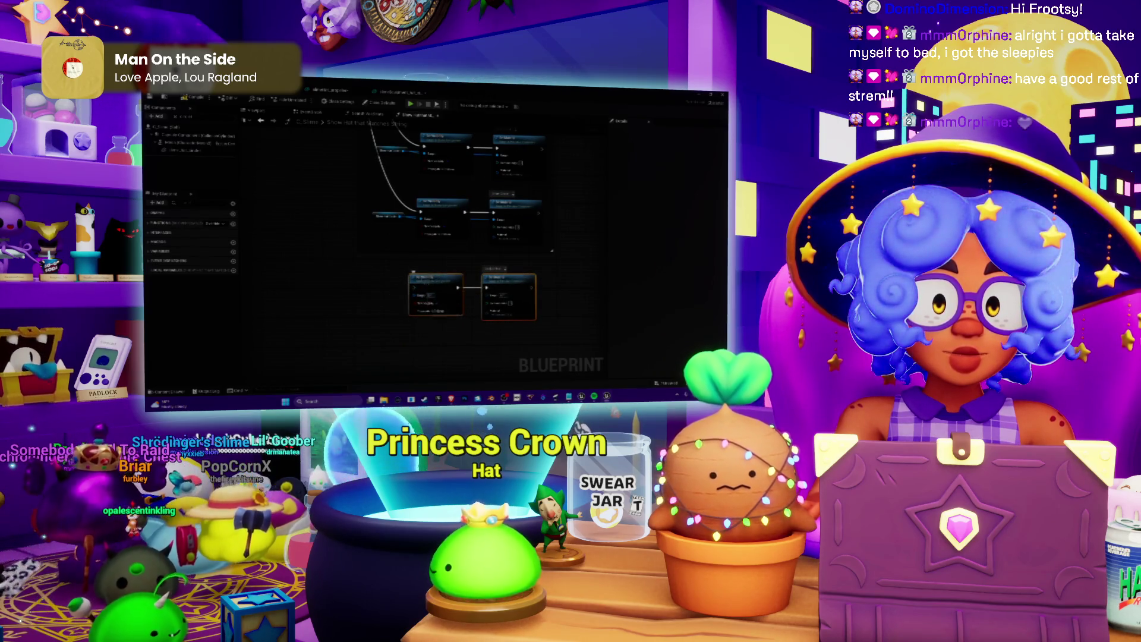
key("Escape")
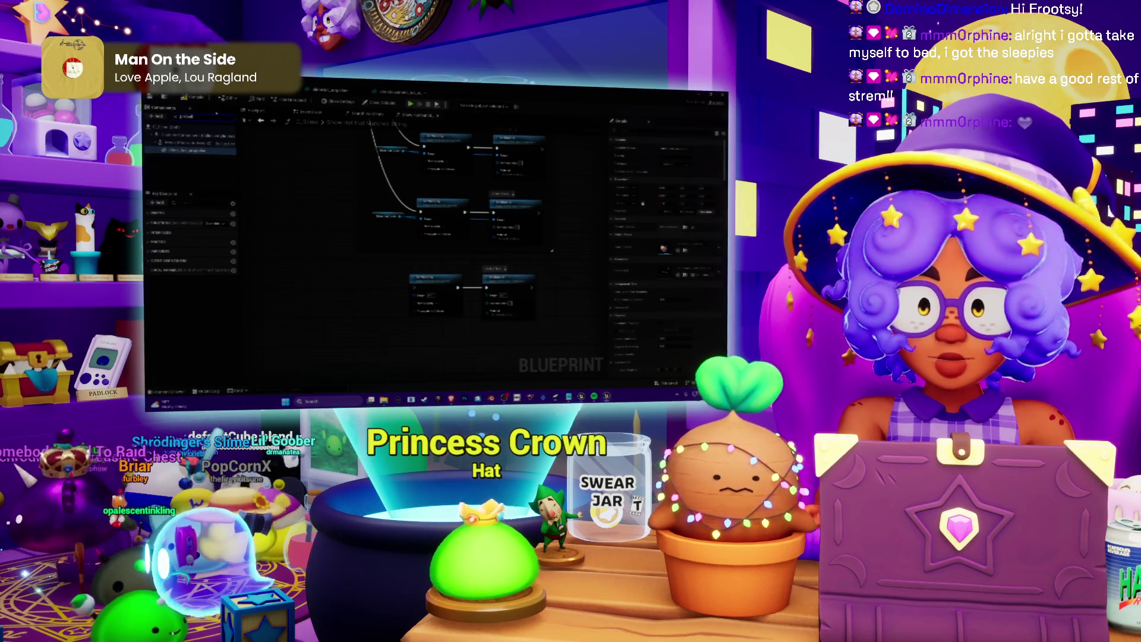
Wire the selected component into the pasted node, delete the unneeded node, and save.
left_click(187, 150)
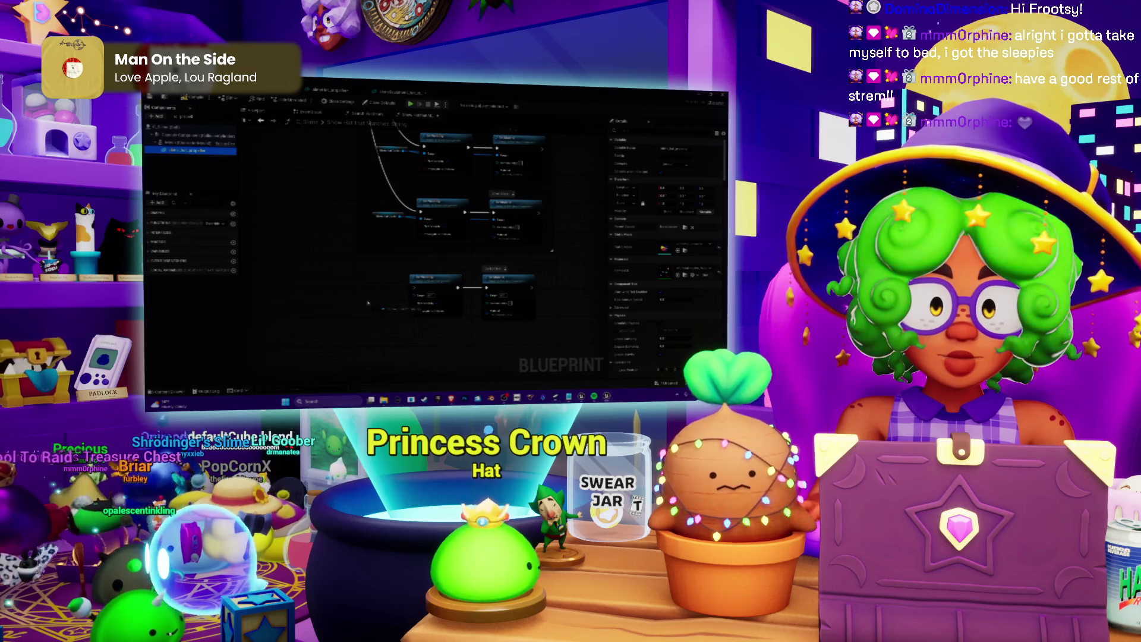
left_click(368, 300)
left_click_drag(404, 299, 419, 296)
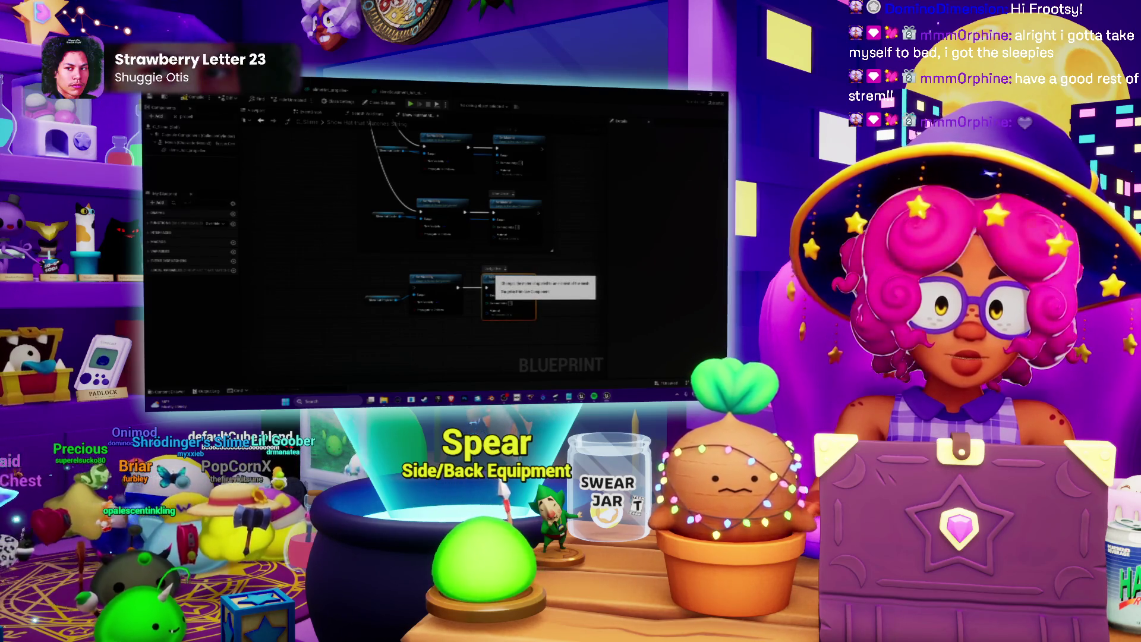
key("Delete")
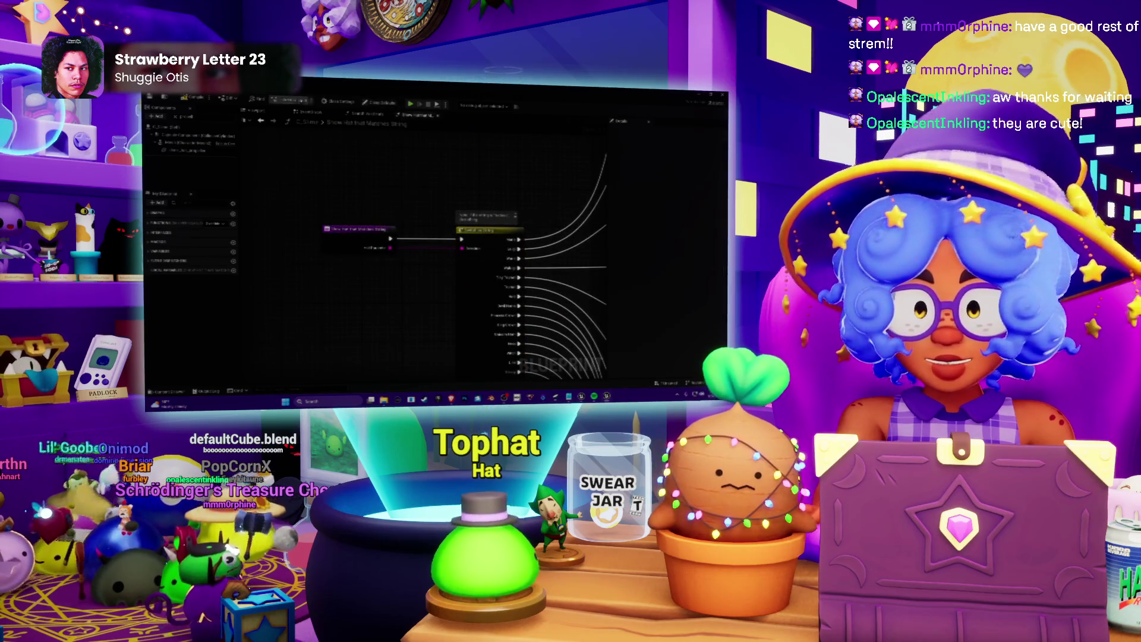
key("ctrl+s")
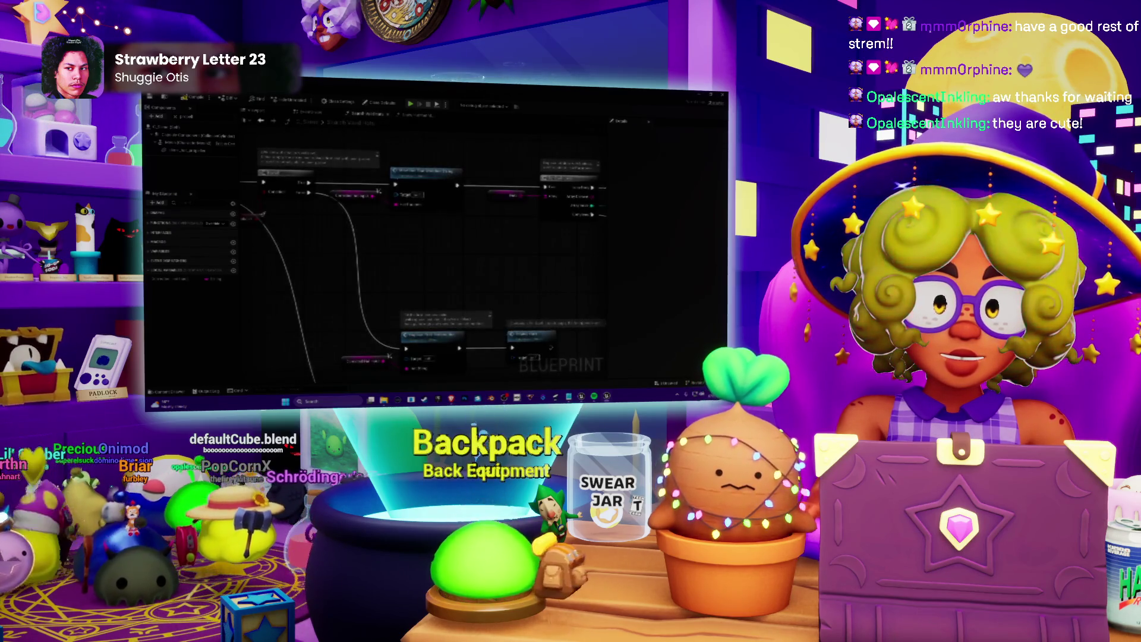
Return to the main level editor and save all modified assets.
scroll(365, 215, "down", 2)
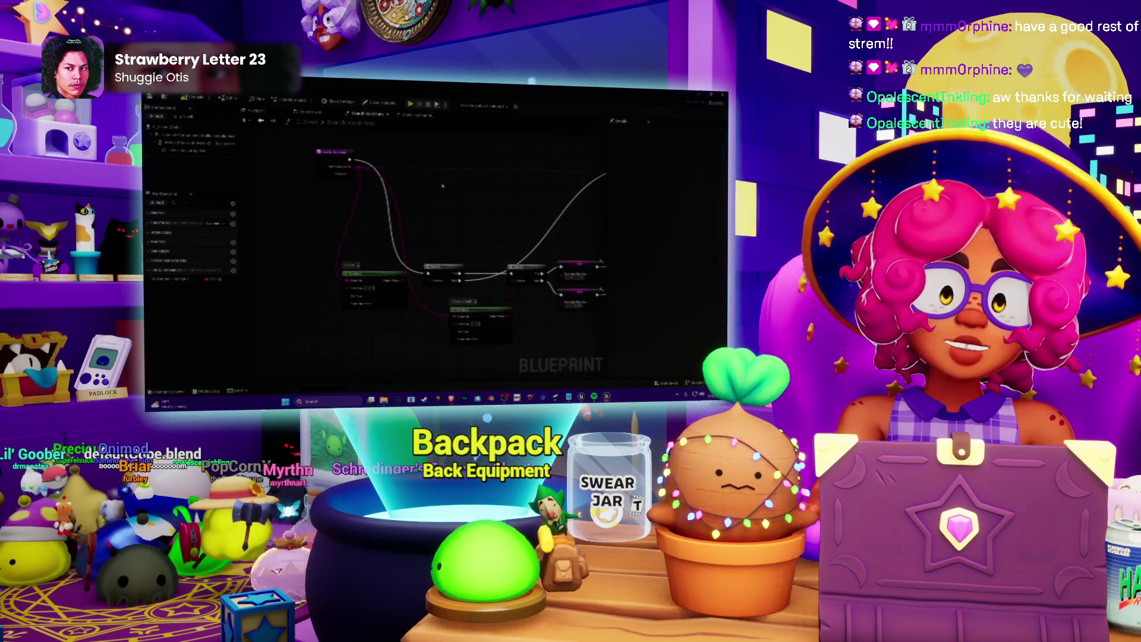
key("alt+Tab")
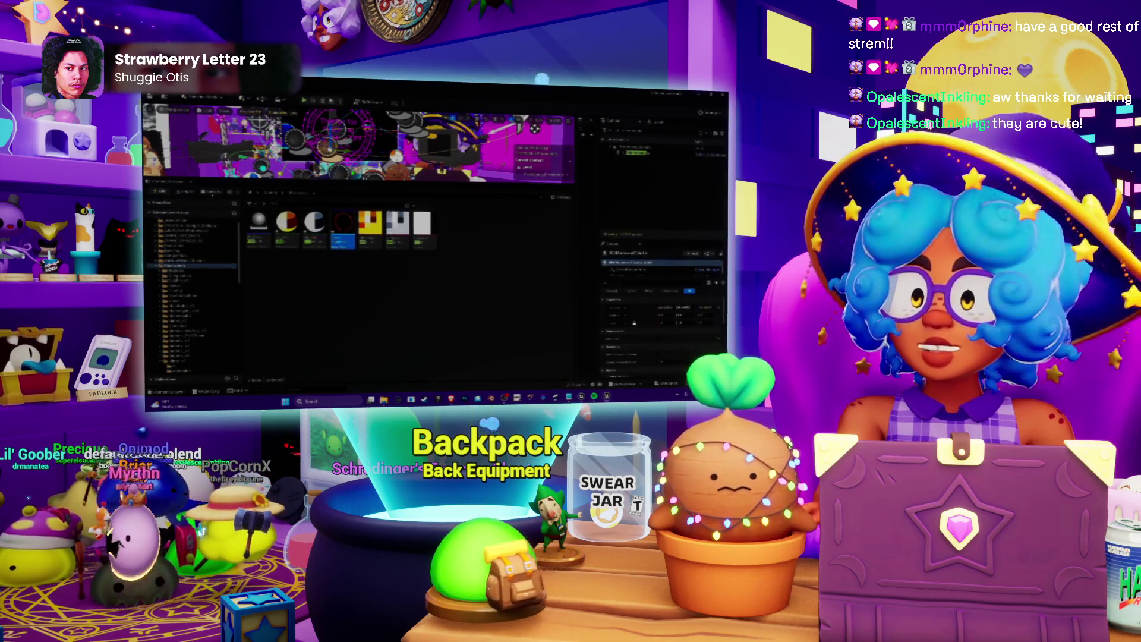
key("ctrl+s")
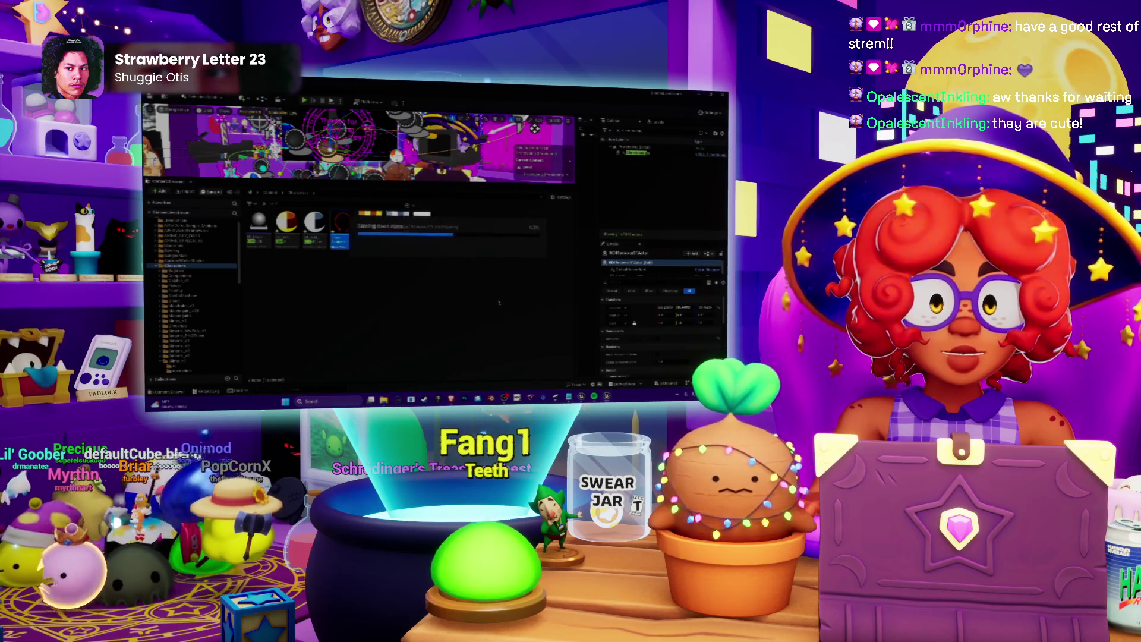